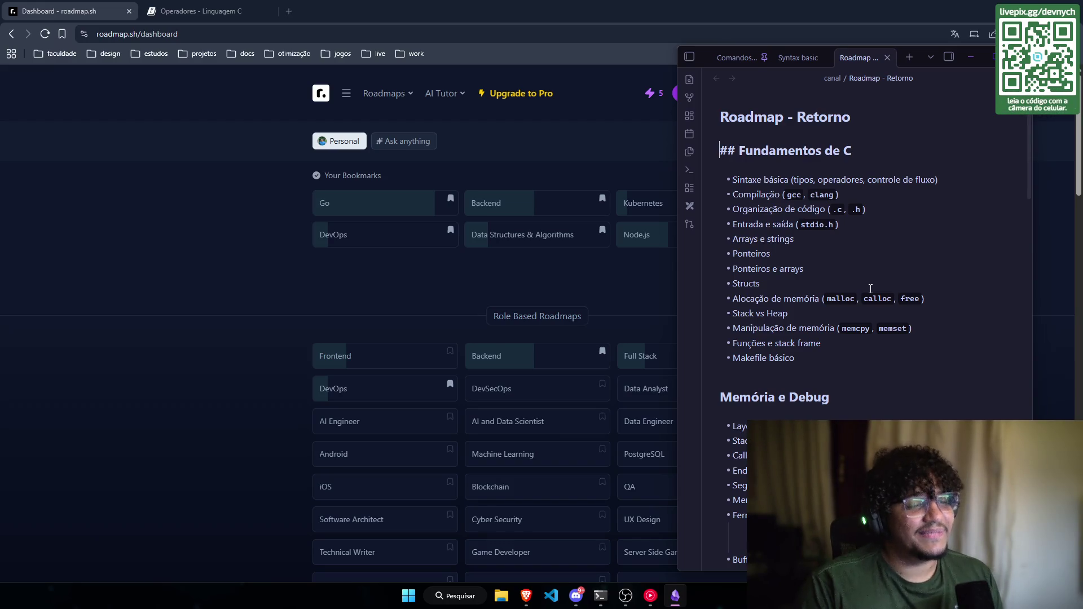
Step: Read through the roadmap note's Fundamentos de C and Assembly (base) sections
mouse_move(813, 363)
left_mouse_down()
mouse_move(722, 148)
mouse_move(813, 364)
left_mouse_up()
scroll(813, 364, "down", 4)
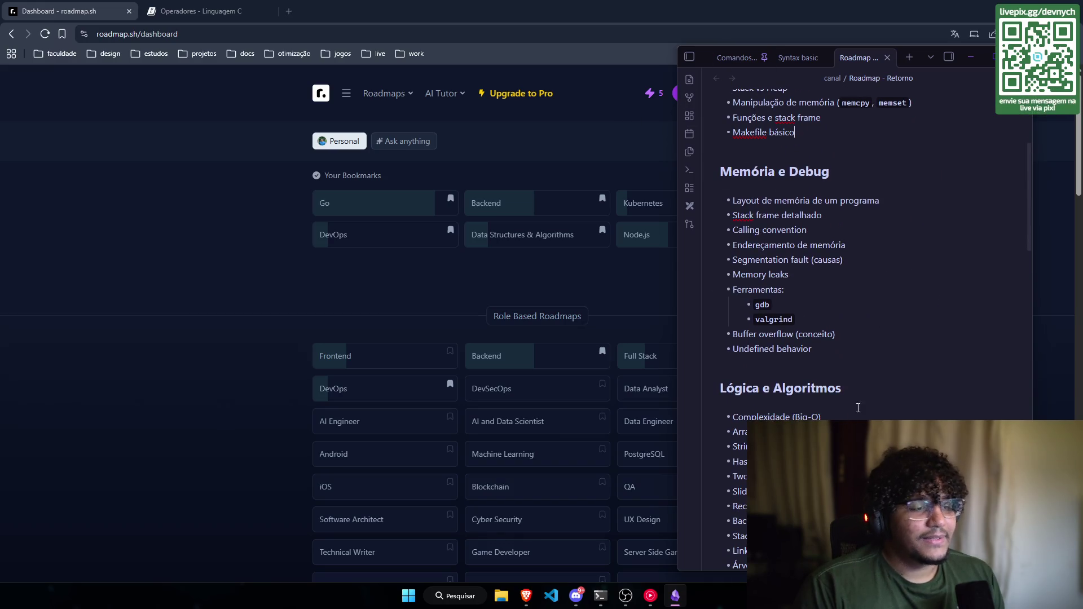
mouse_move(815, 350)
left_mouse_down()
mouse_move(733, 290)
mouse_move(720, 170)
left_mouse_up()
scroll(870, 346, "down", 4)
scroll(870, 346, "down", 3)
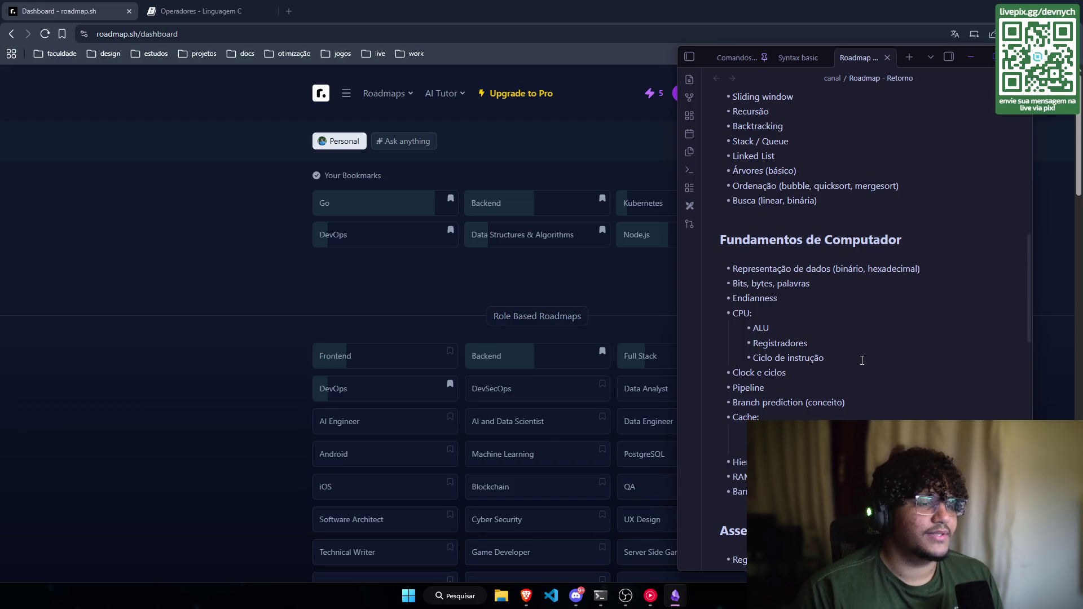
scroll(860, 359, "down", 4)
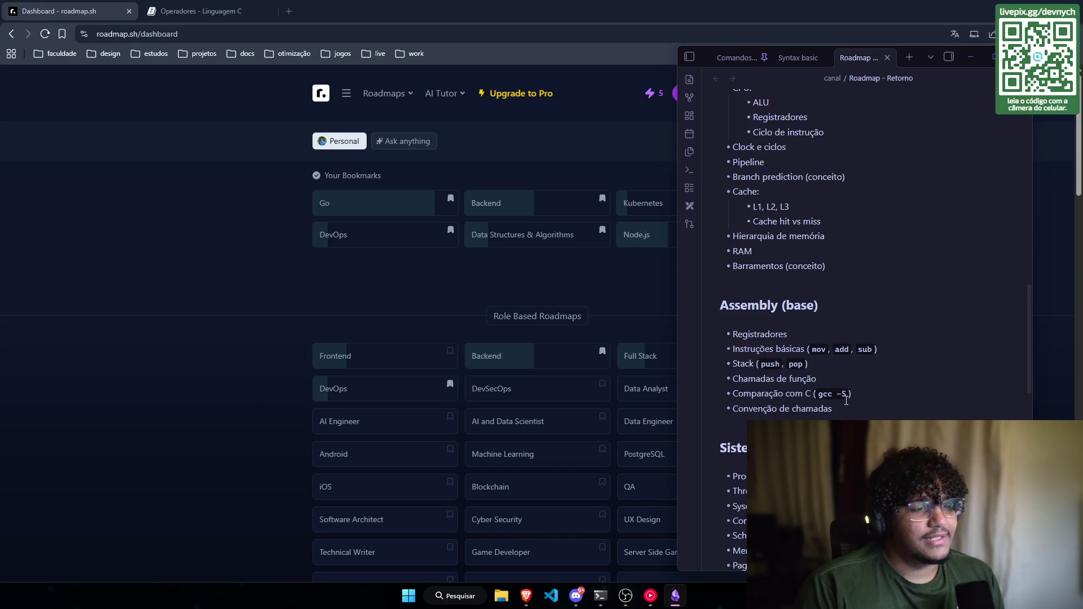
mouse_move(845, 405)
left_mouse_down()
mouse_move(731, 332)
mouse_move(716, 304)
left_mouse_up()
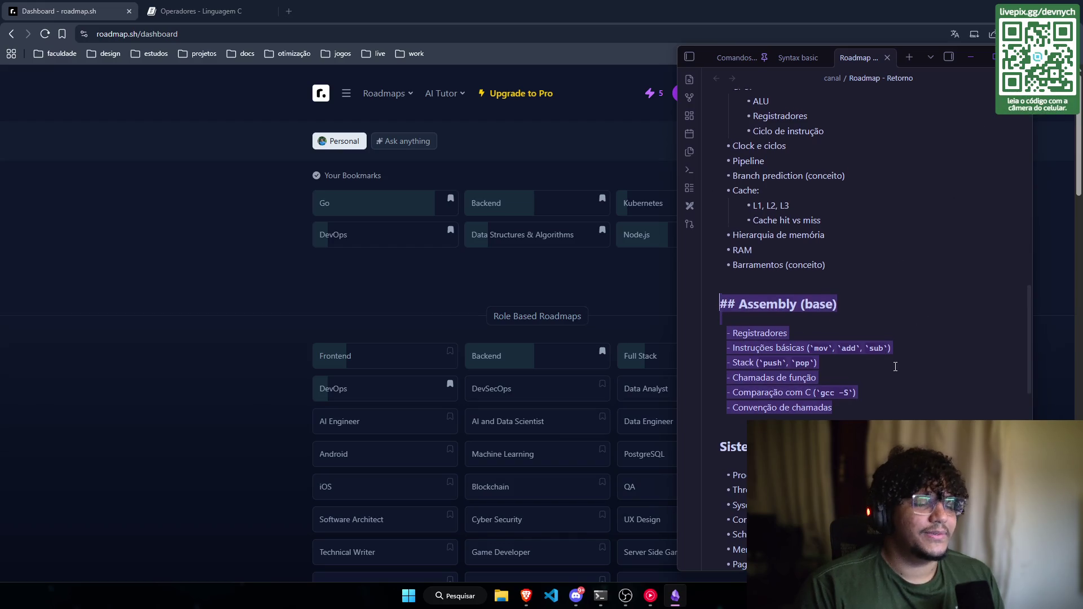
scroll(895, 367, "down", 5)
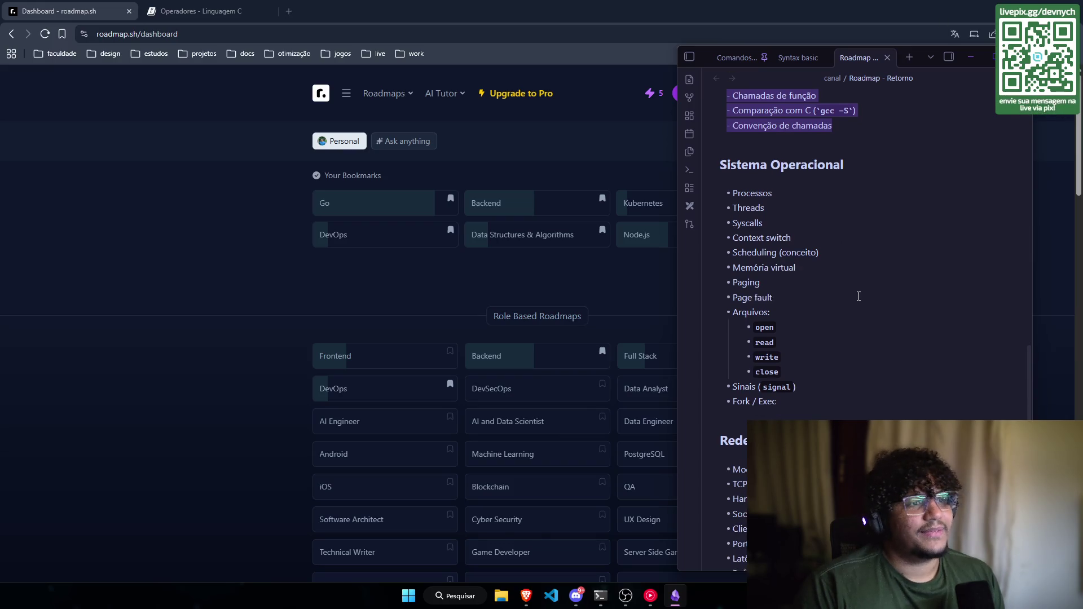
scroll(857, 296, "down", 2)
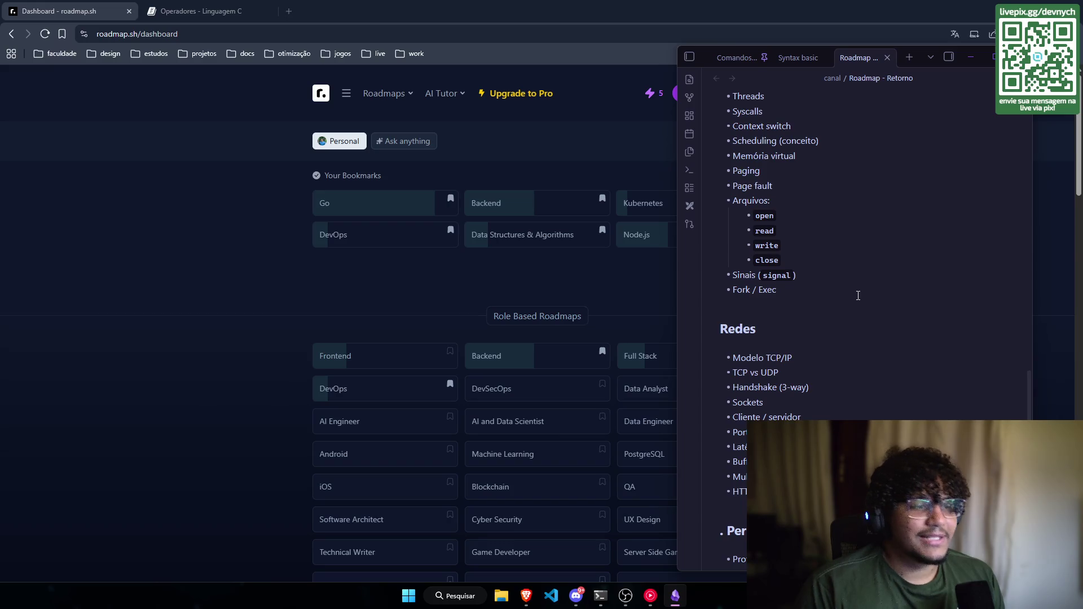
scroll(857, 296, "up", 10)
scroll(798, 297, "up", 3)
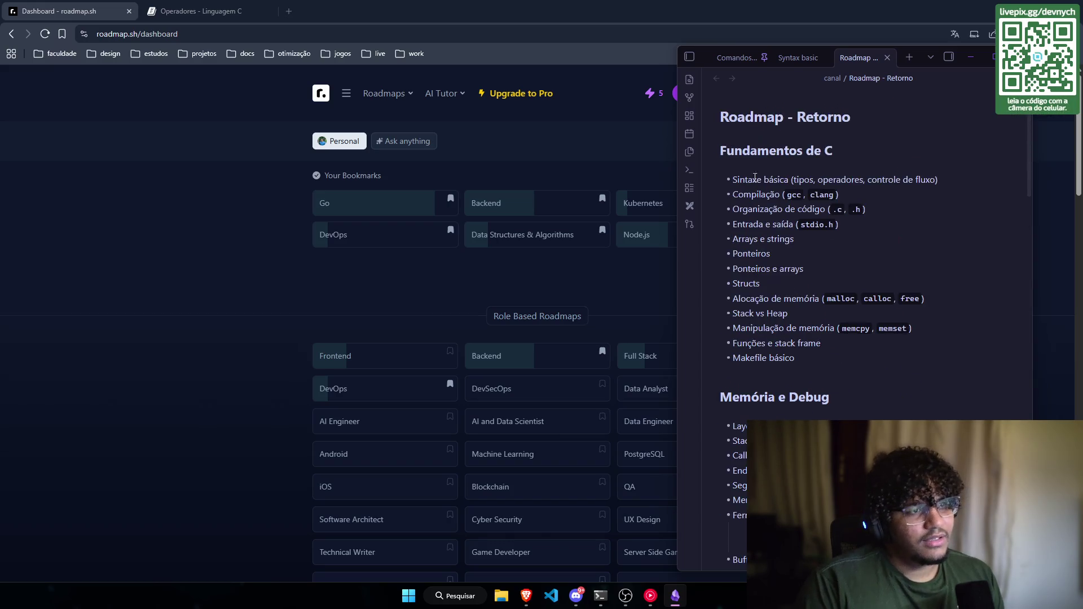
Step: Read the sizeof, _AlignOf and _Alignas sections on the Operadores - Linguagem C page
left_click(177, 122)
left_click(198, 11)
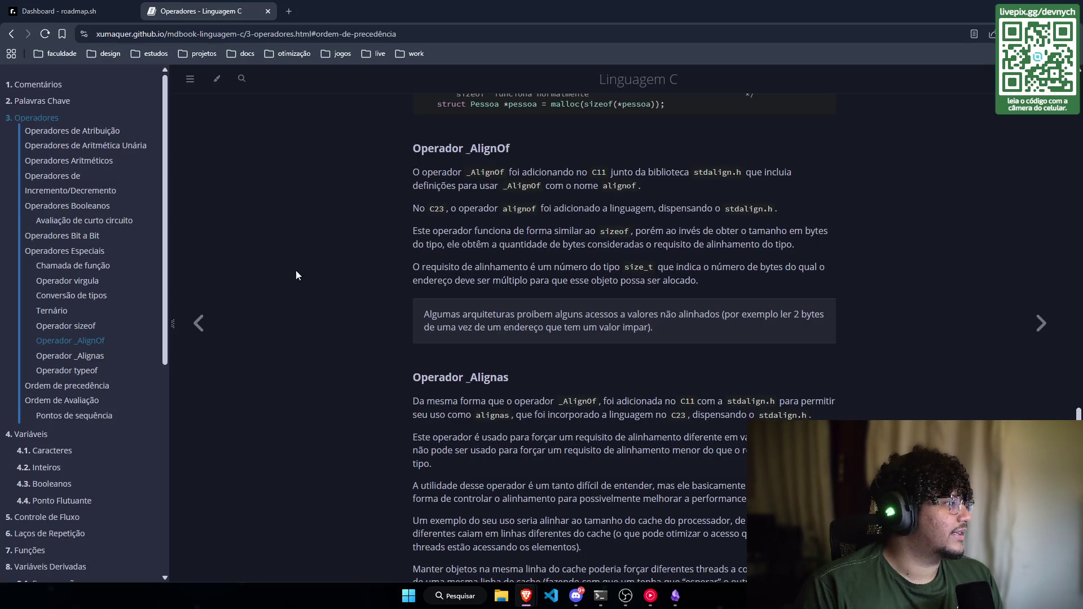
scroll(266, 277, "up", 3)
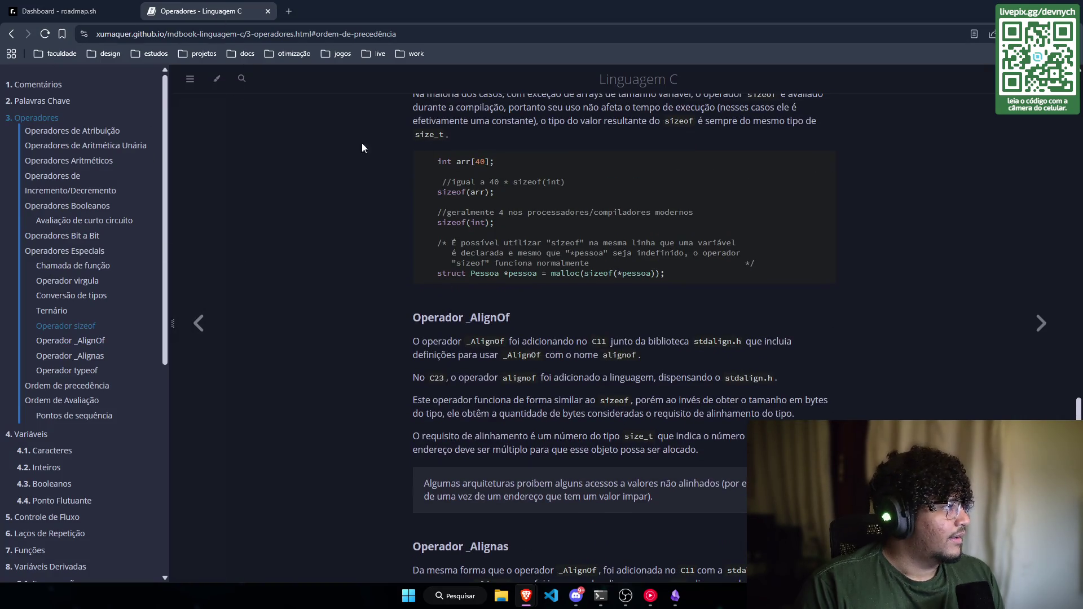
scroll(773, 147, "up", 3)
mouse_move(413, 155)
left_mouse_down()
mouse_move(506, 168)
mouse_move(586, 215)
mouse_move(775, 277)
left_mouse_up()
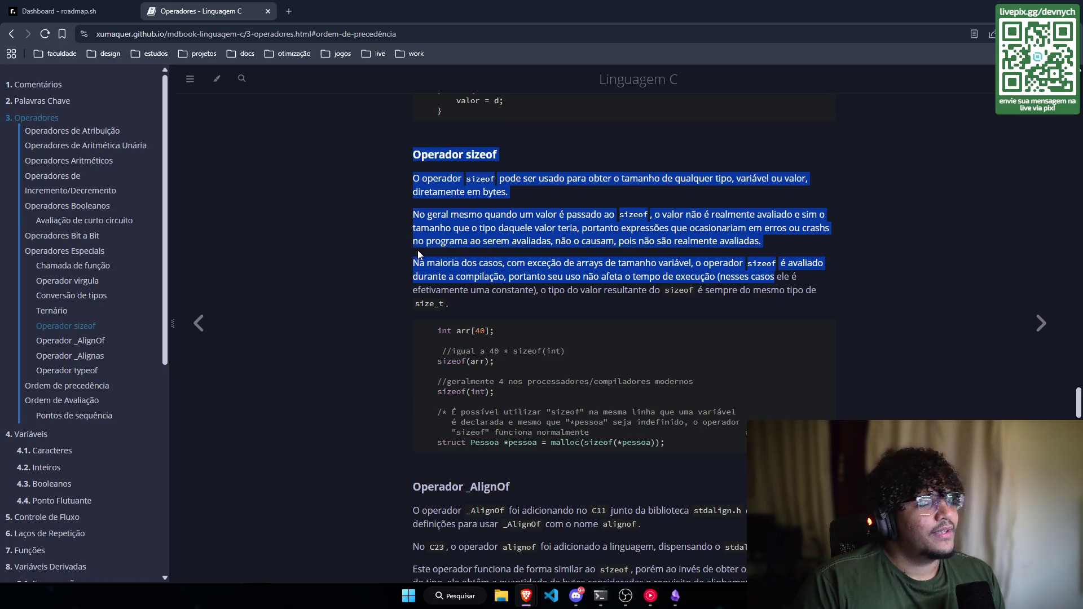
scroll(371, 177, "down", 1)
scroll(366, 172, "down", 5)
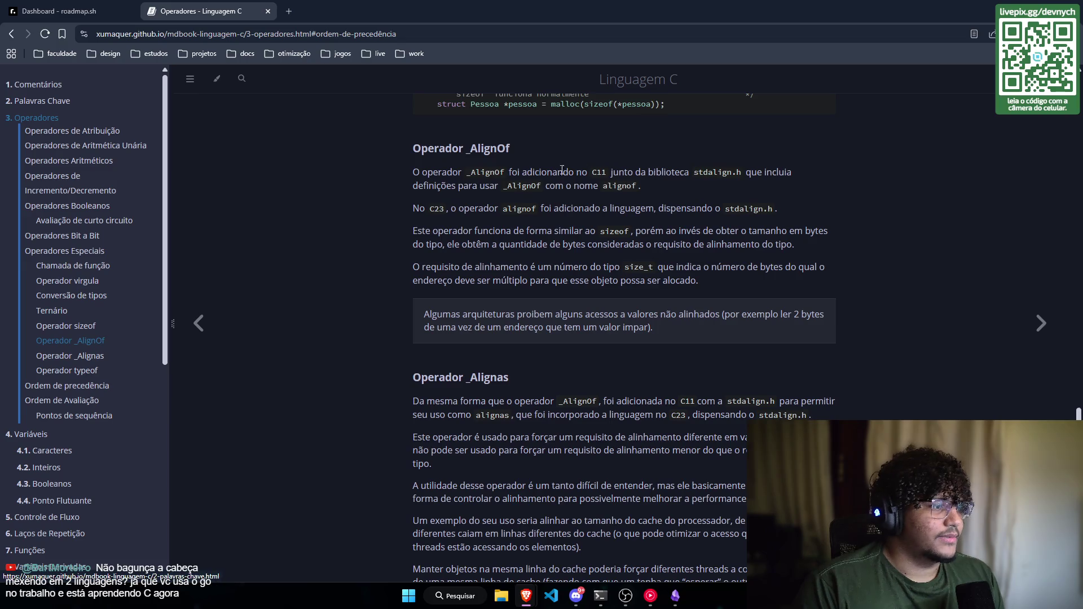
scroll(435, 220, "down", 3)
scroll(434, 219, "down", 3)
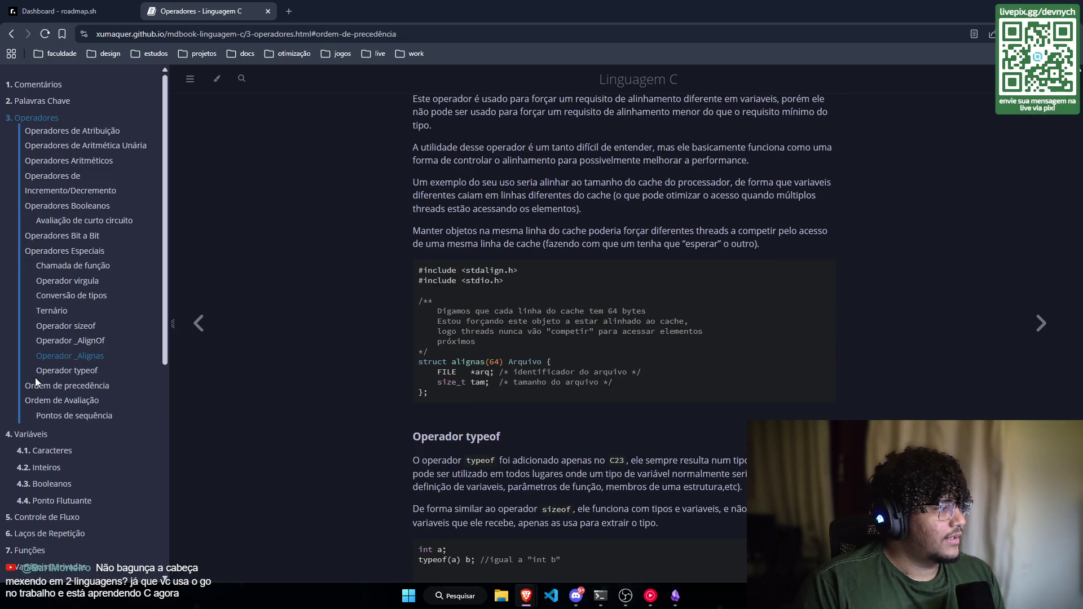
left_click(599, 595)
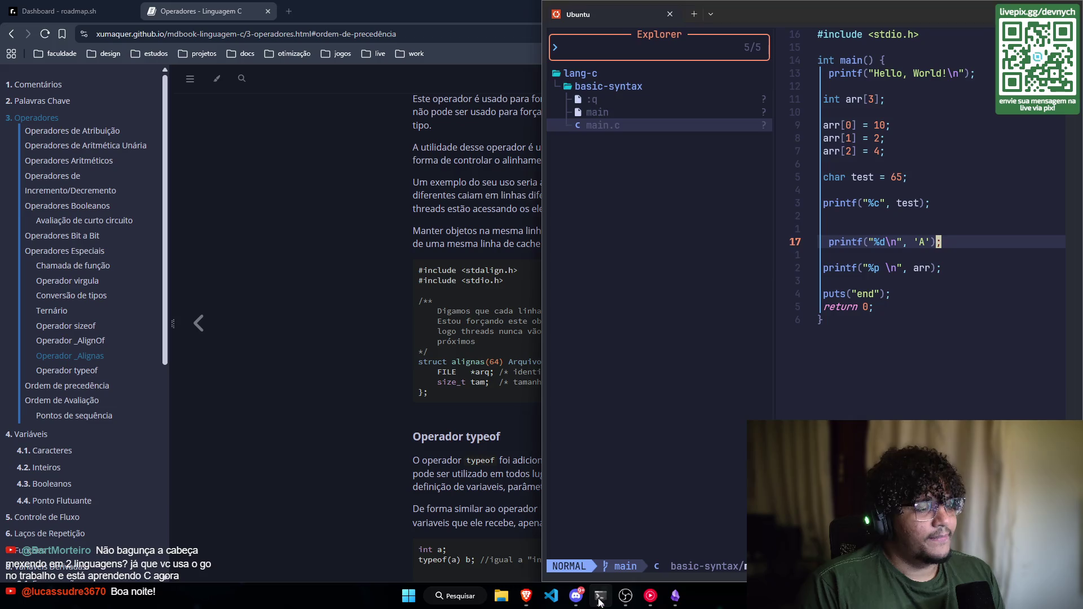
Step: Show main.c in Neovim beside the Operadores page, then bring the Roadmap - Retorno note forward
left_click_drag(542, 69, 179, 70)
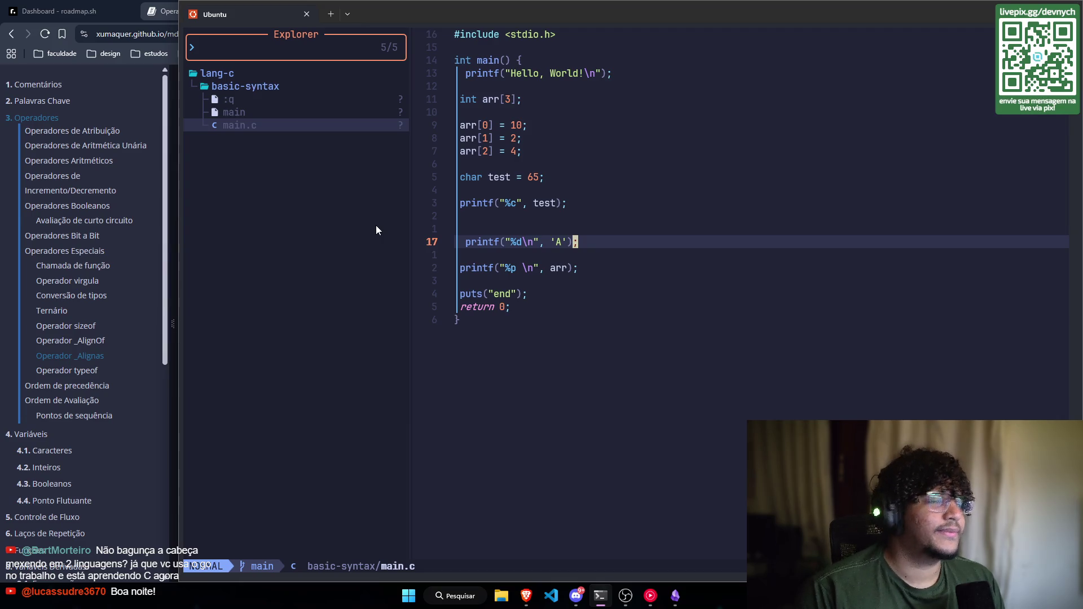
left_click_drag(178, 315, 523, 320)
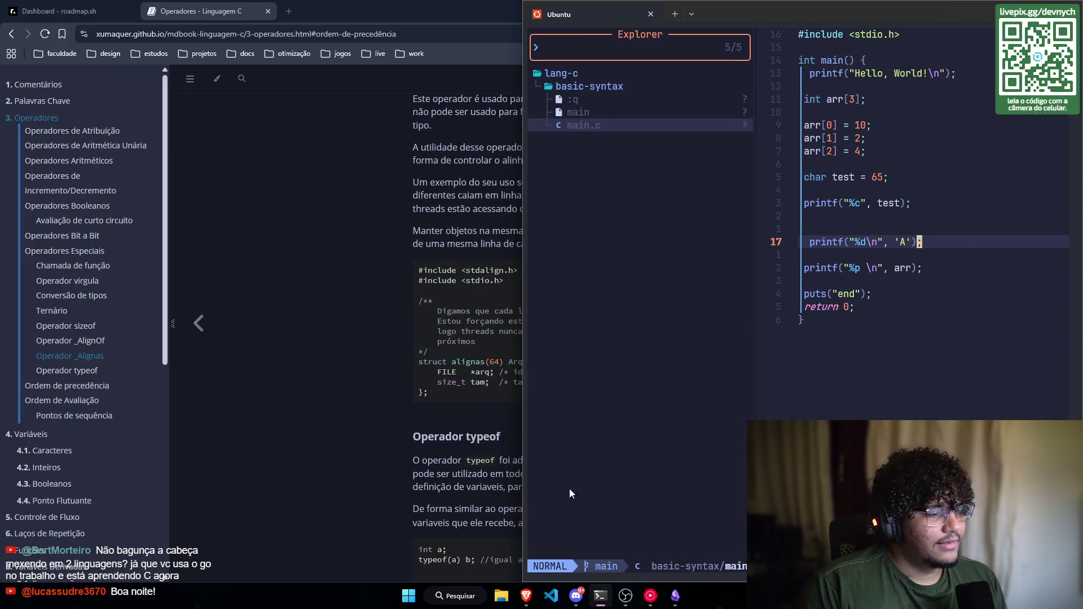
left_click(684, 596)
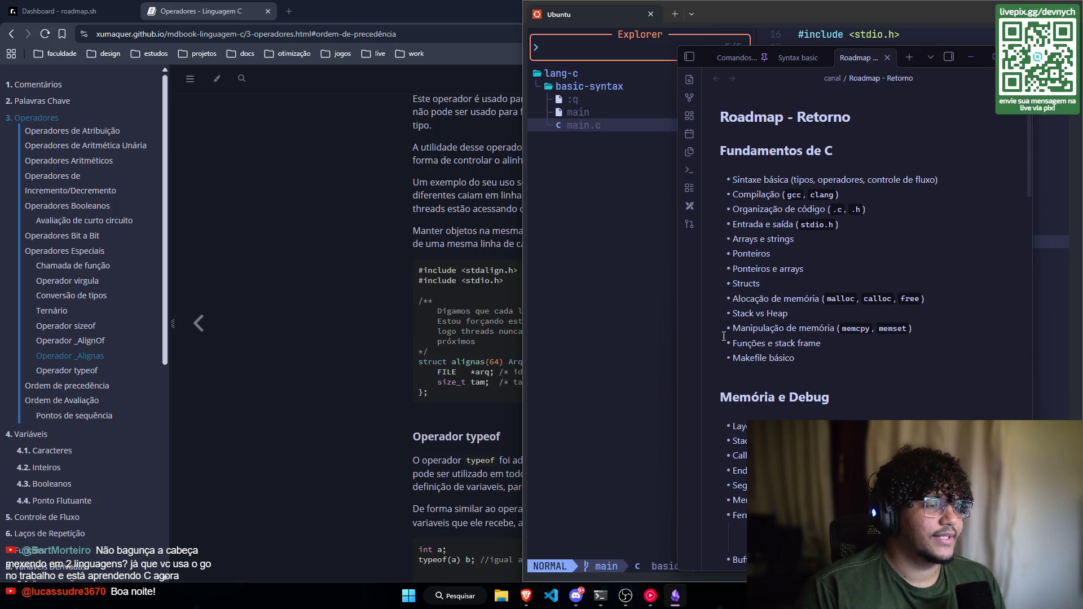
Step: Scroll the roadmap note and highlight the Lógica e Algoritmos section
scroll(724, 336, "down", 15)
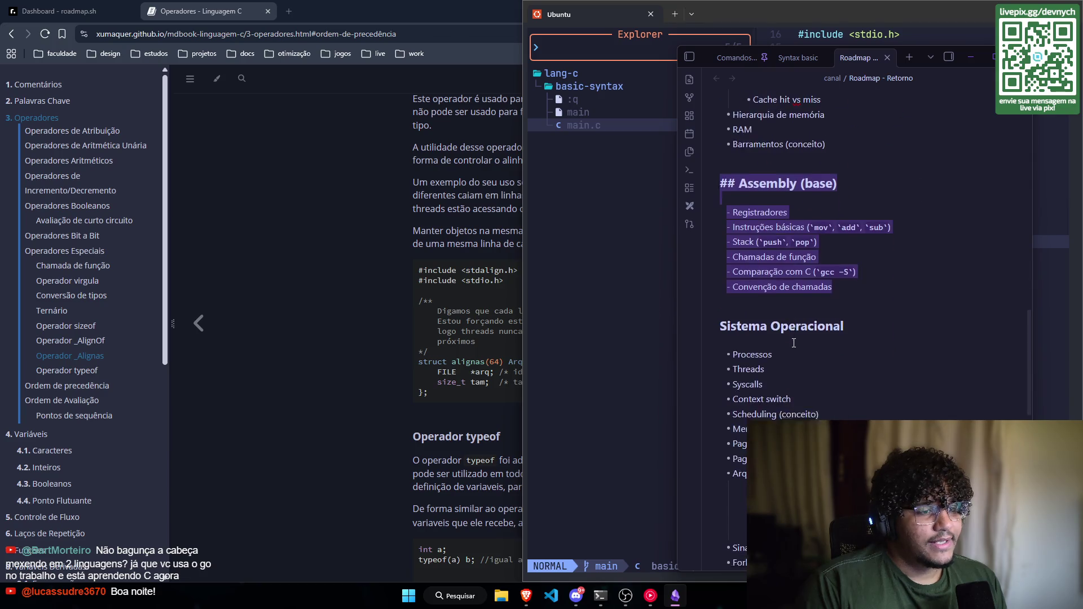
scroll(795, 341, "up", 10)
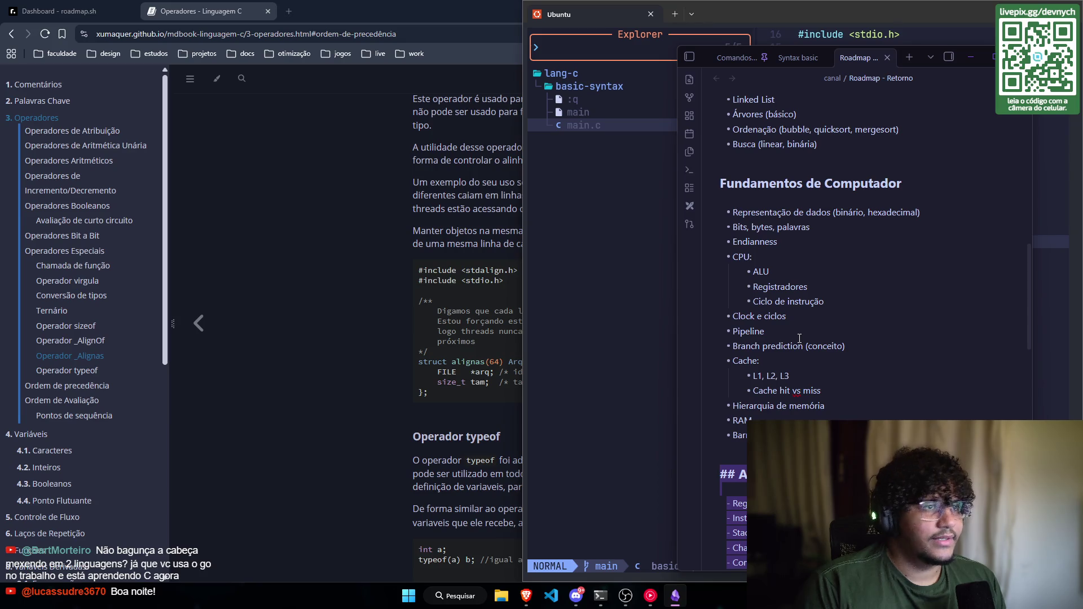
scroll(798, 339, "up", 5)
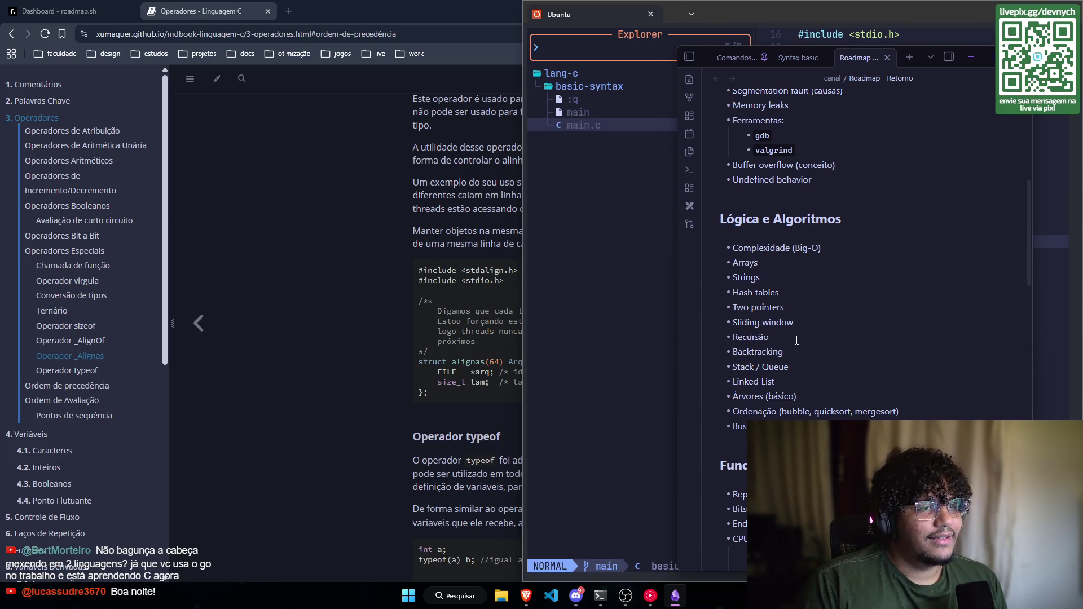
left_click_drag(857, 427, 712, 219)
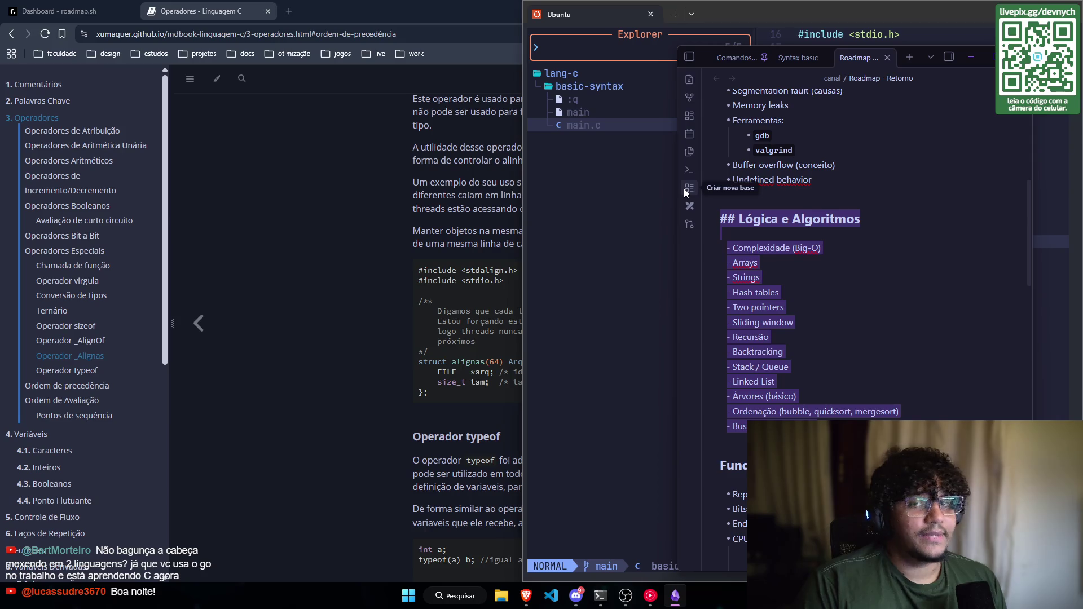
Step: Look over the rest of the note and highlight the Fundamentos de C list
scroll(846, 254, "up", 1)
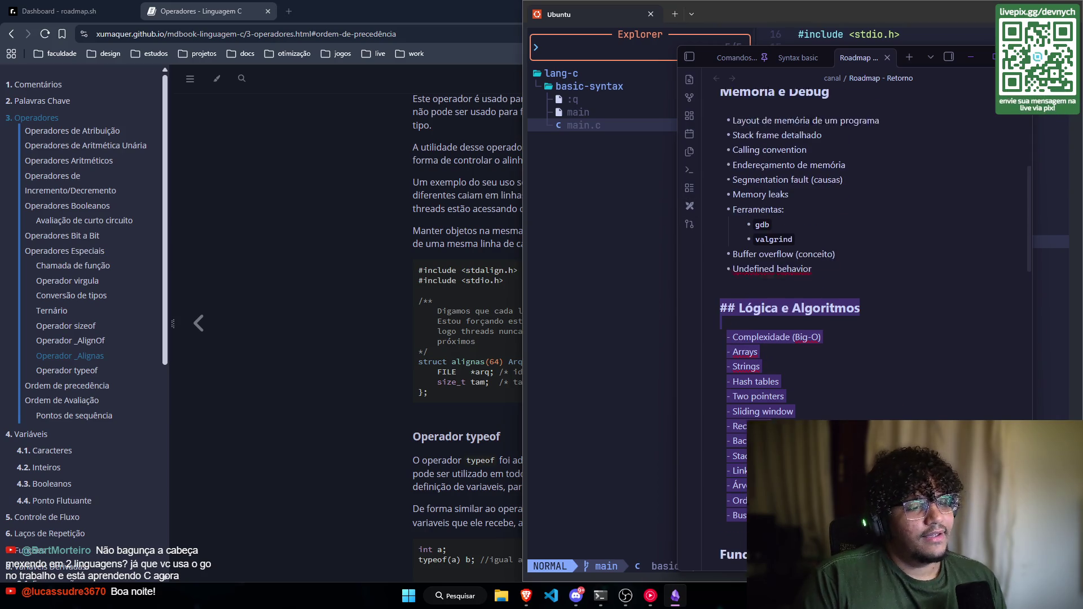
scroll(846, 254, "up", 2)
scroll(846, 408, "up", 4)
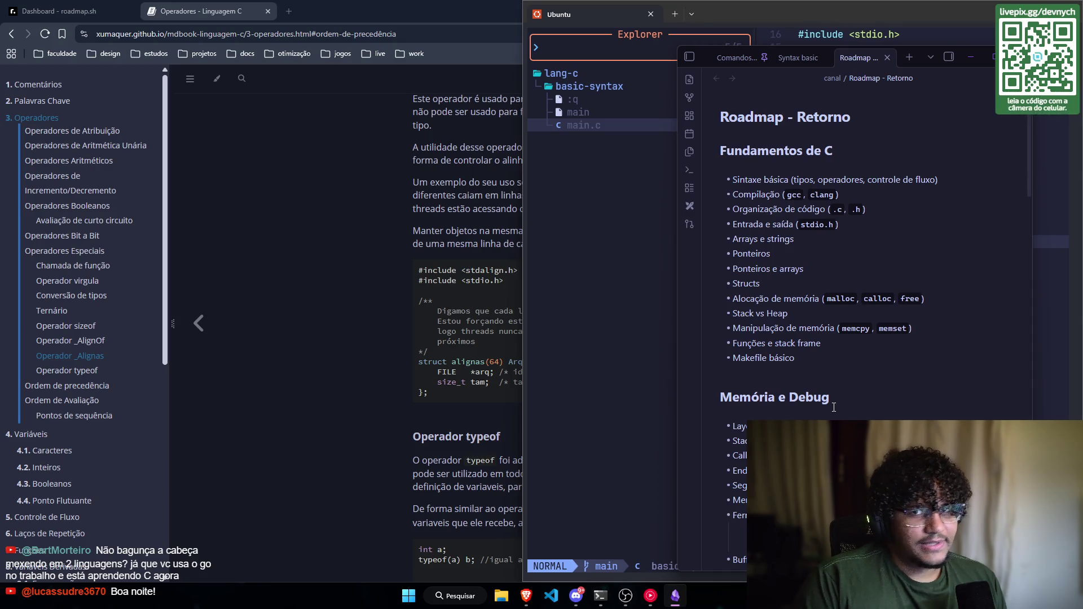
scroll(833, 407, "down", 5)
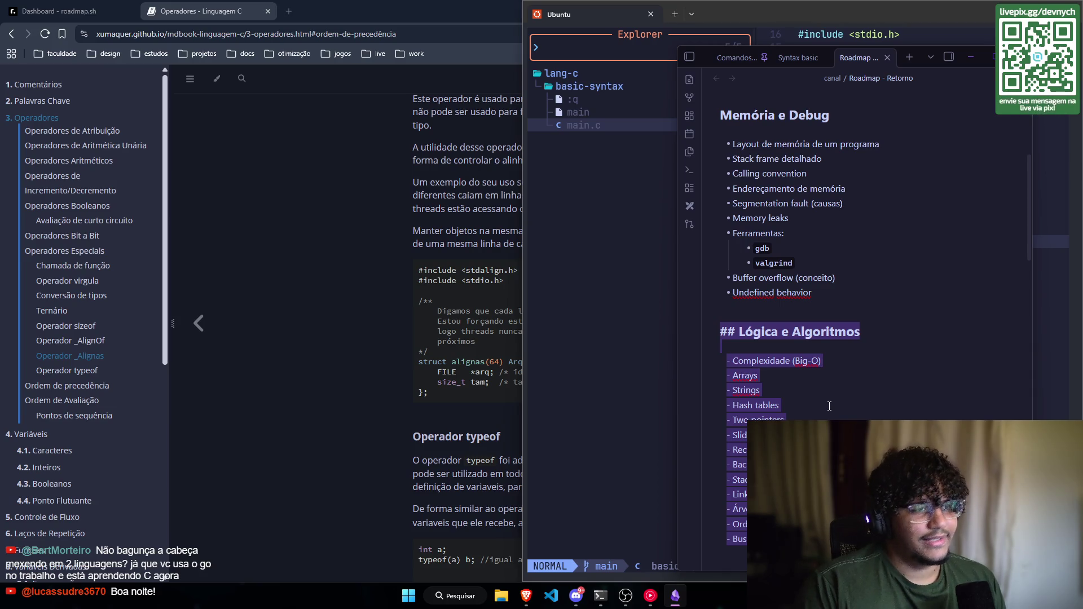
scroll(829, 406, "down", 5)
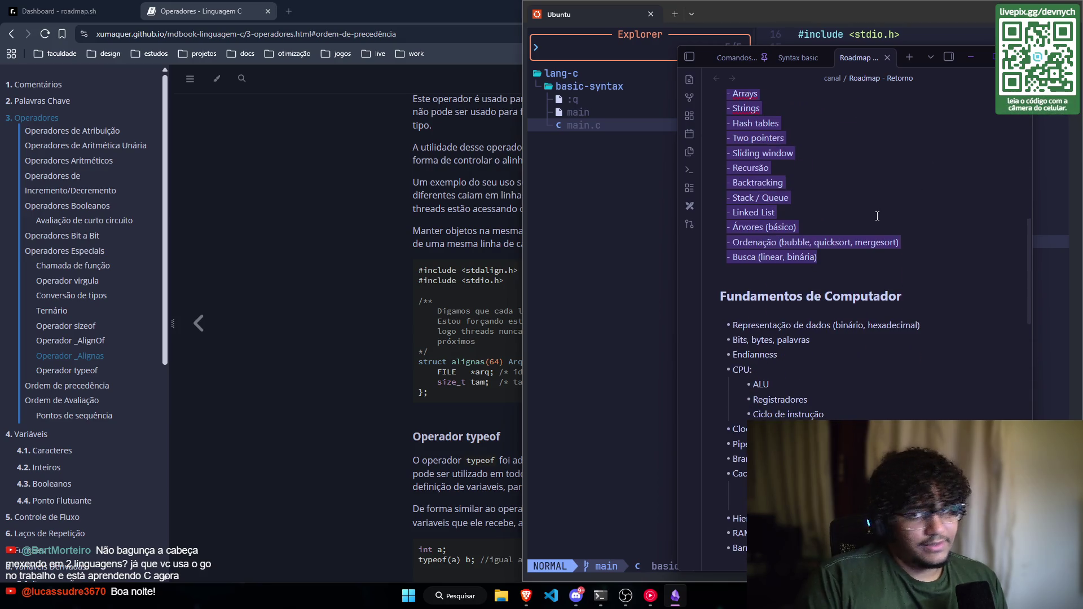
scroll(846, 253, "down", 5)
scroll(817, 294, "up", 3)
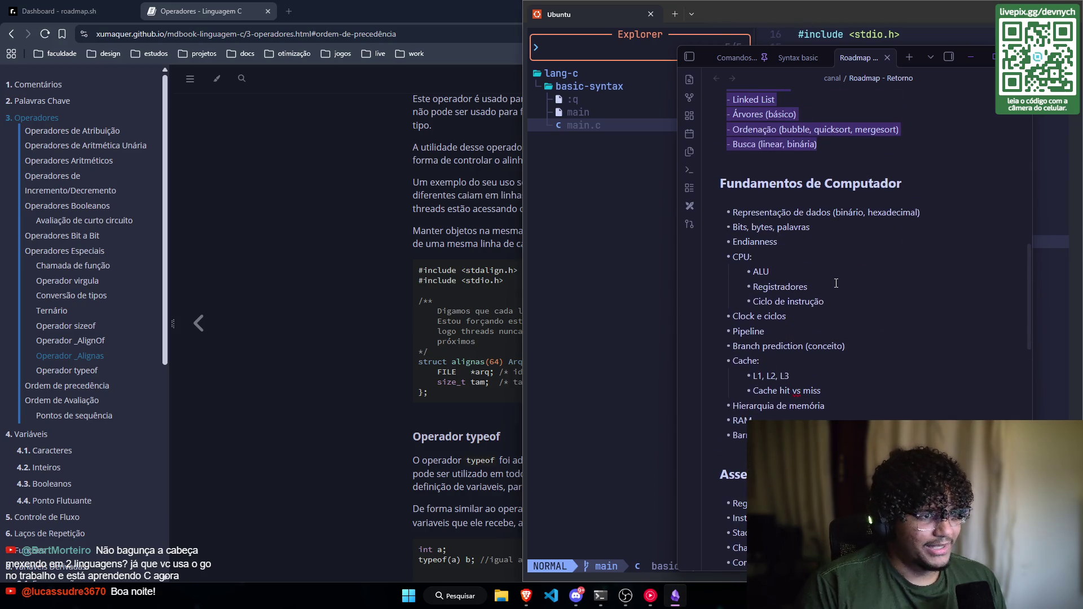
scroll(837, 304, "up", 9)
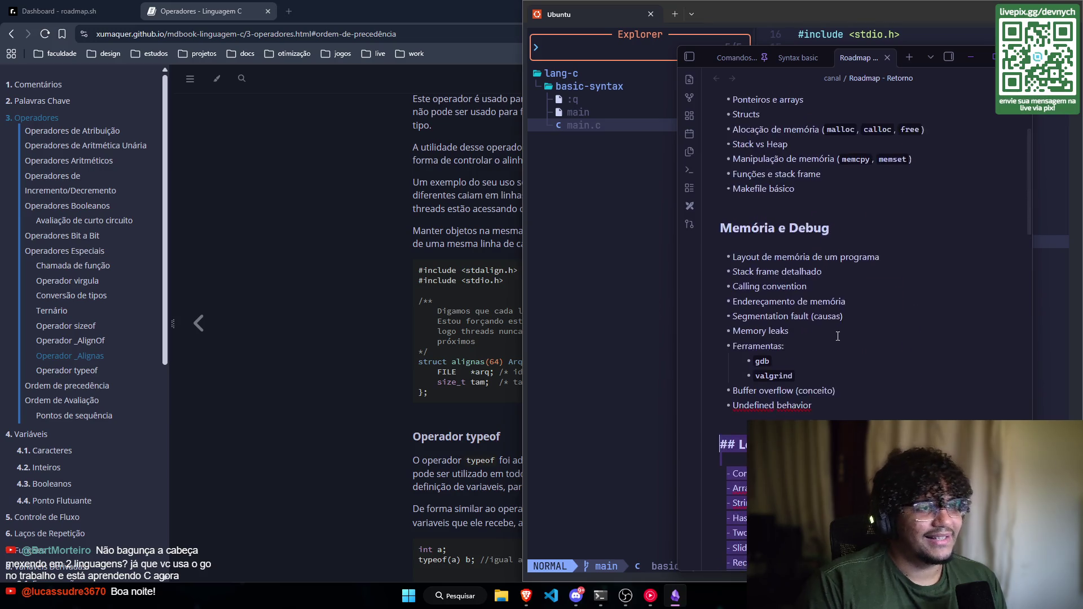
scroll(838, 336, "up", 3)
left_click_drag(841, 359, 721, 151)
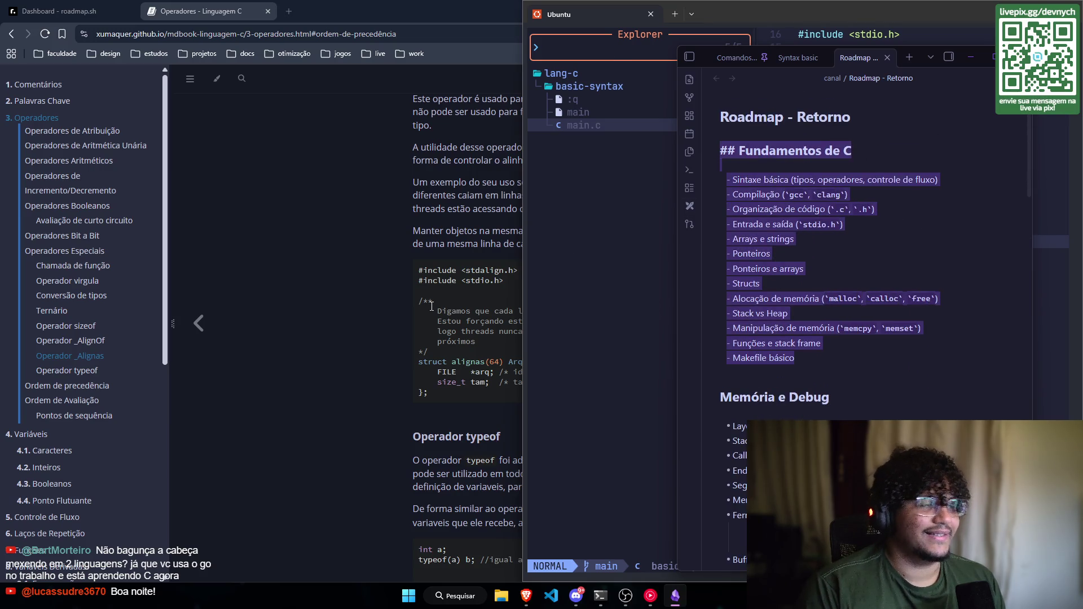
Step: Return to the C book's Operadores page at the typeof section
left_click(355, 294)
scroll(366, 271, "down", 2)
scroll(377, 251, "down", 3)
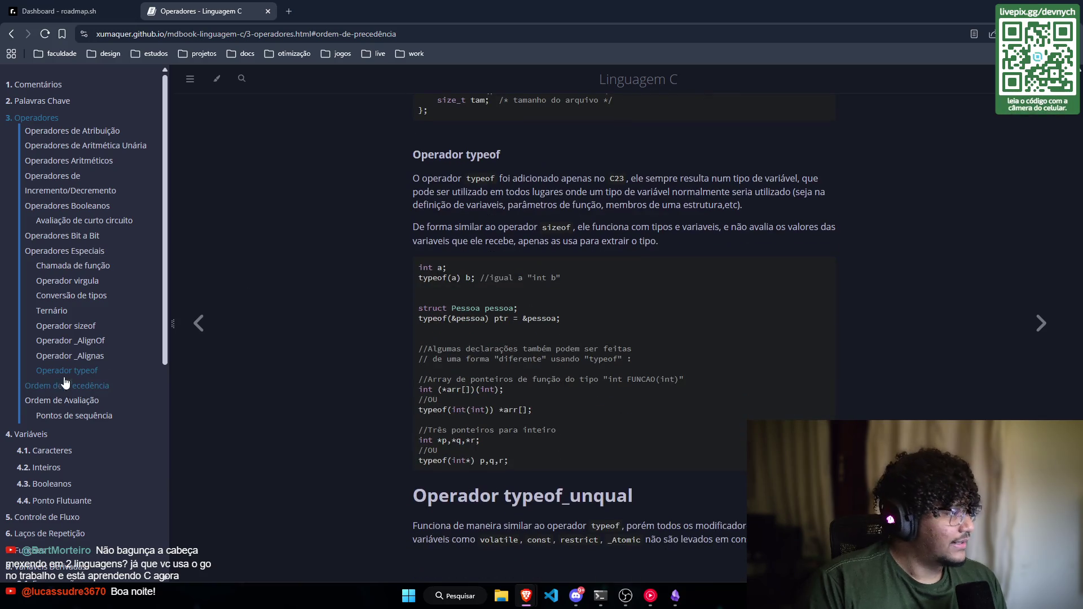
Step: Read the Operador typeof section, then scroll back to the alignas(64) Arquivo struct example
scroll(494, 181, "down", 5)
scroll(391, 417, "up", 3)
scroll(446, 301, "up", 8)
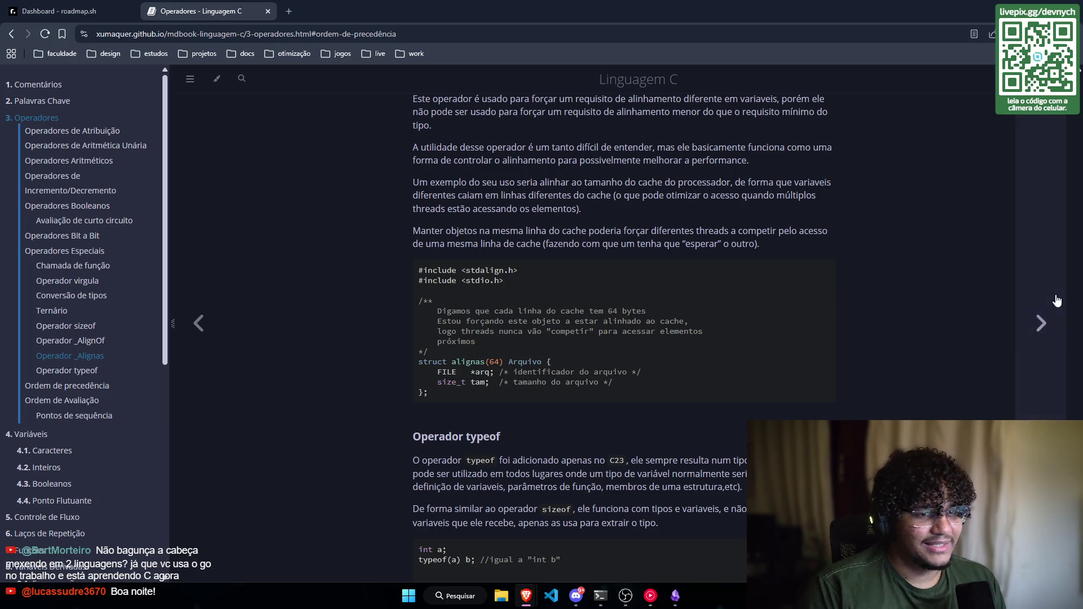
scroll(761, 182, "down", 2)
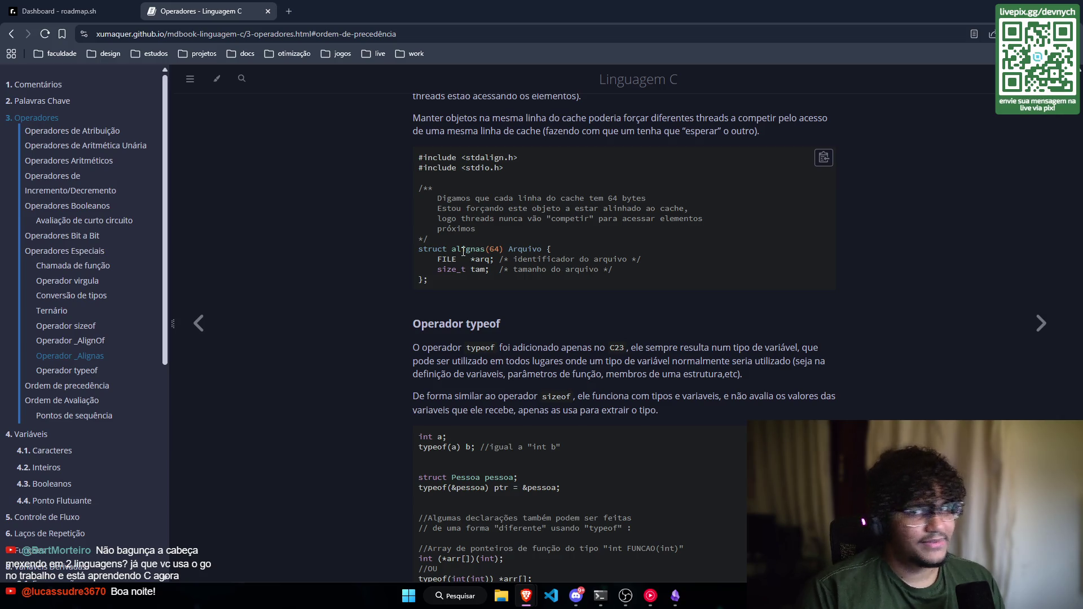
scroll(509, 274, "down", 1)
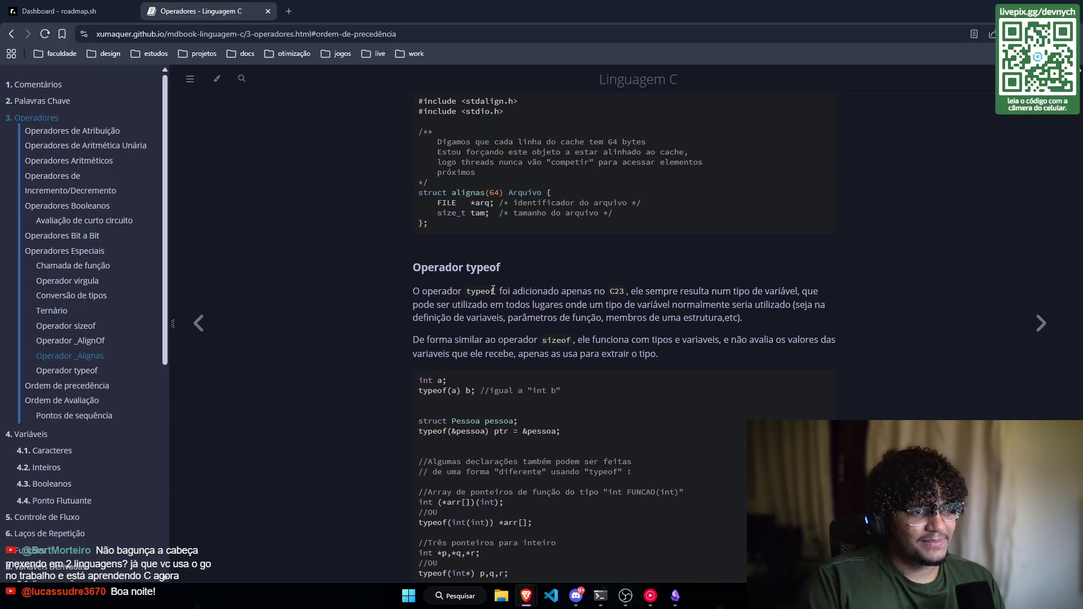
scroll(493, 290, "down", 1)
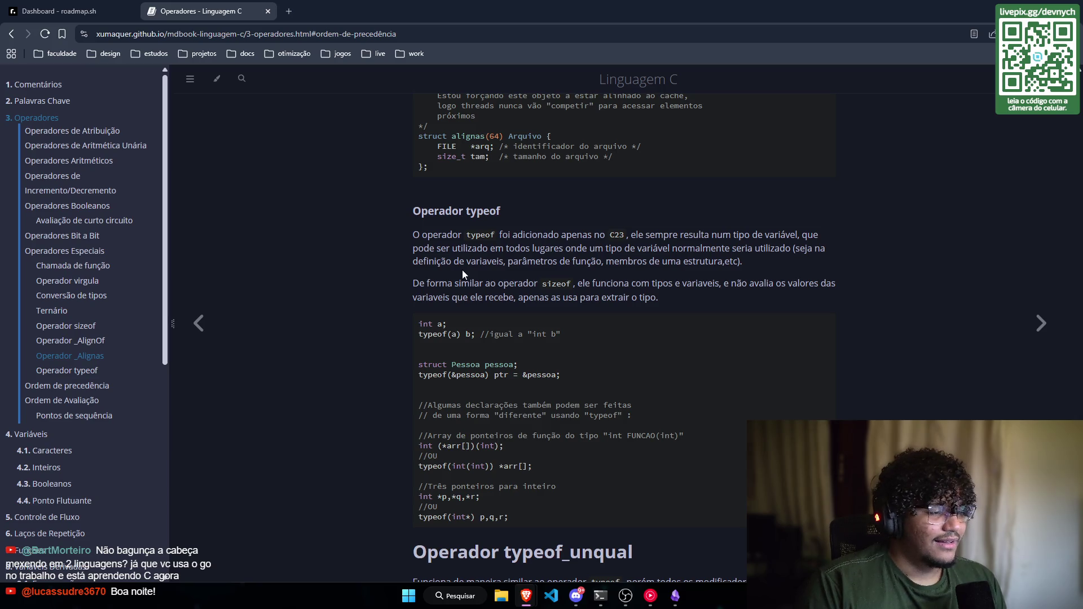
scroll(462, 271, "up", 7)
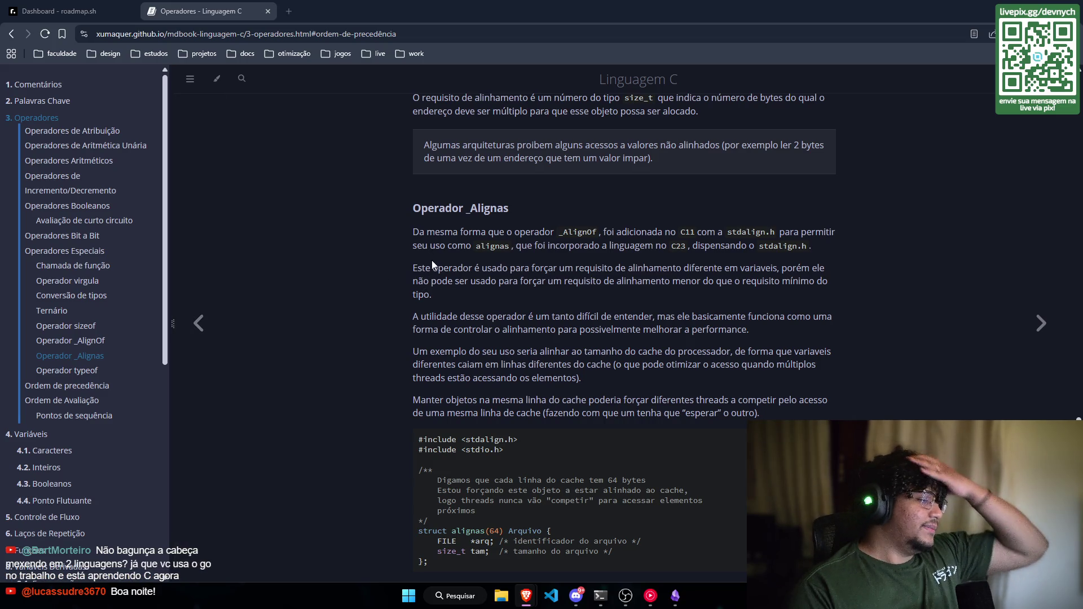
Step: Scroll the Operadores page up to the sizeof section's int arr[40] and sizeof(int) examples
scroll(456, 258, "up", 3)
scroll(457, 258, "up", 5)
scroll(462, 299, "up", 3)
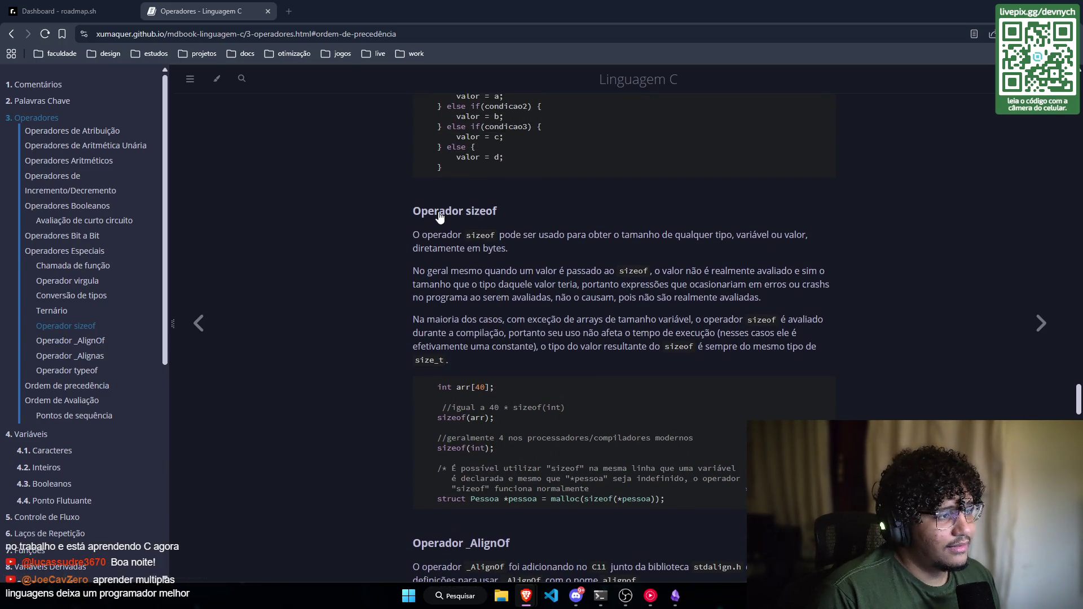
scroll(589, 245, "down", 2)
scroll(562, 266, "up", 3)
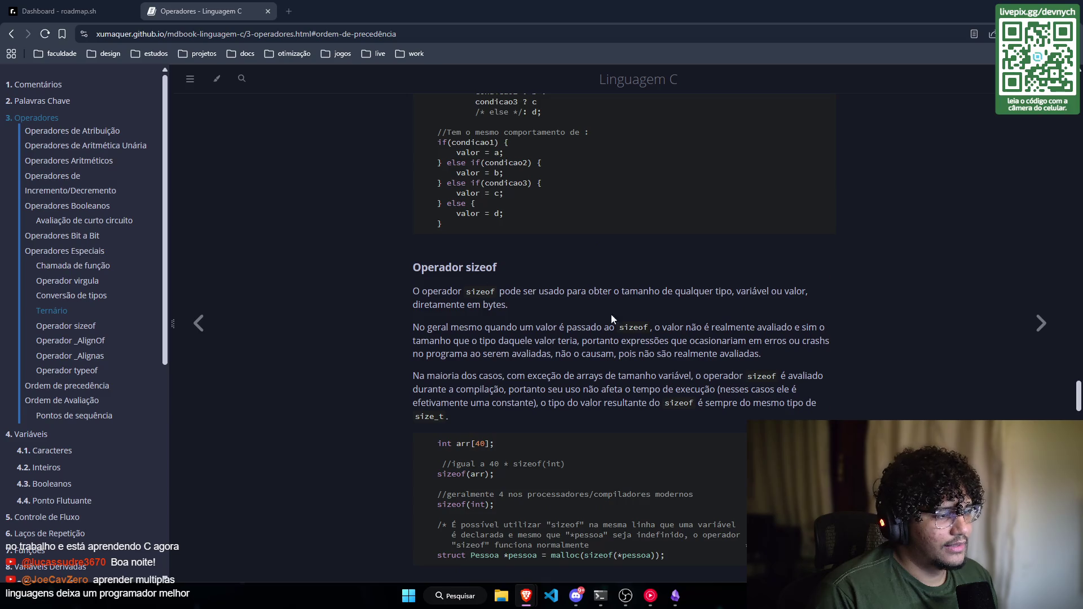
scroll(475, 252, "down", 5)
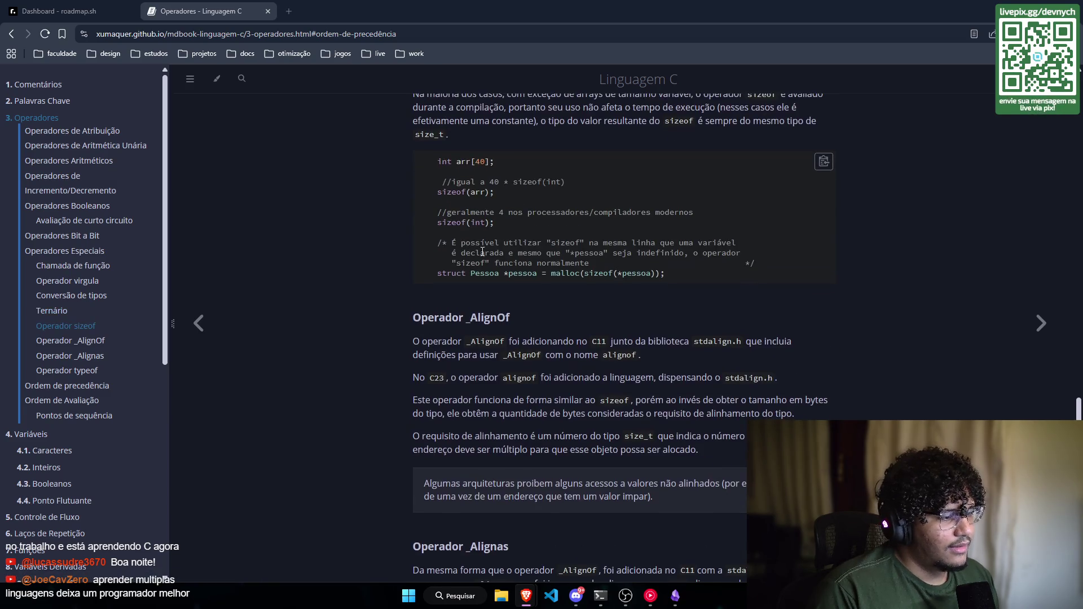
scroll(475, 252, "up", 2)
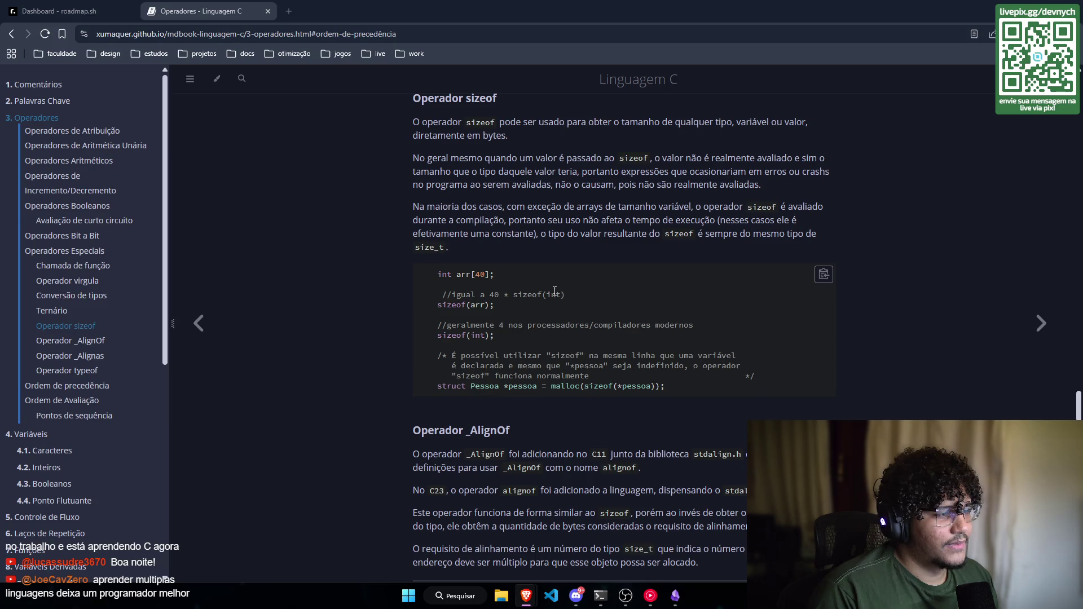
mouse_move(698, 390)
left_mouse_down()
mouse_move(445, 355)
mouse_move(462, 266)
left_mouse_up()
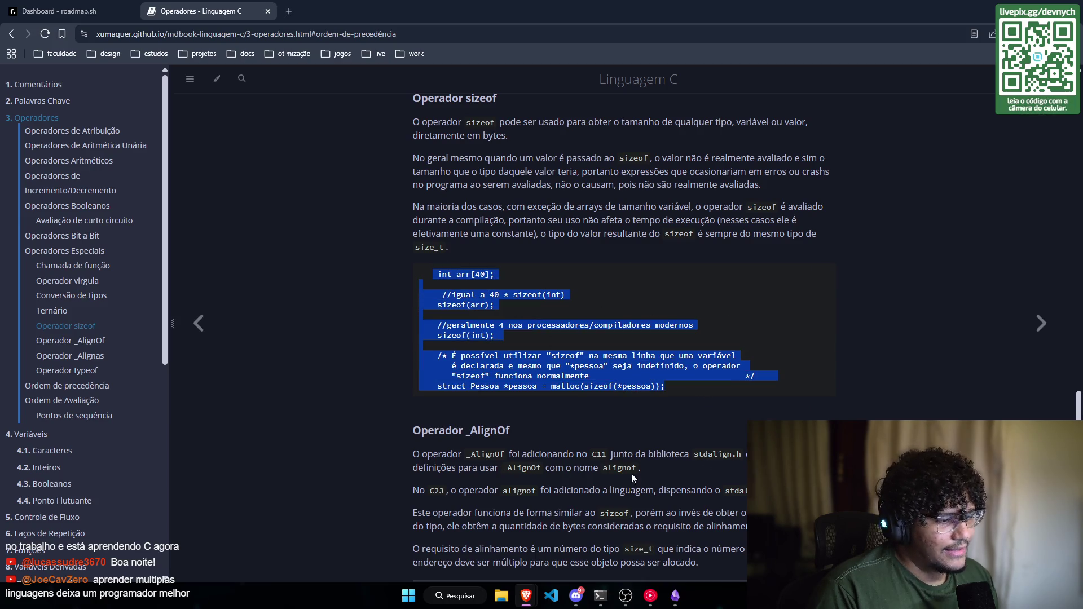
left_click(559, 419)
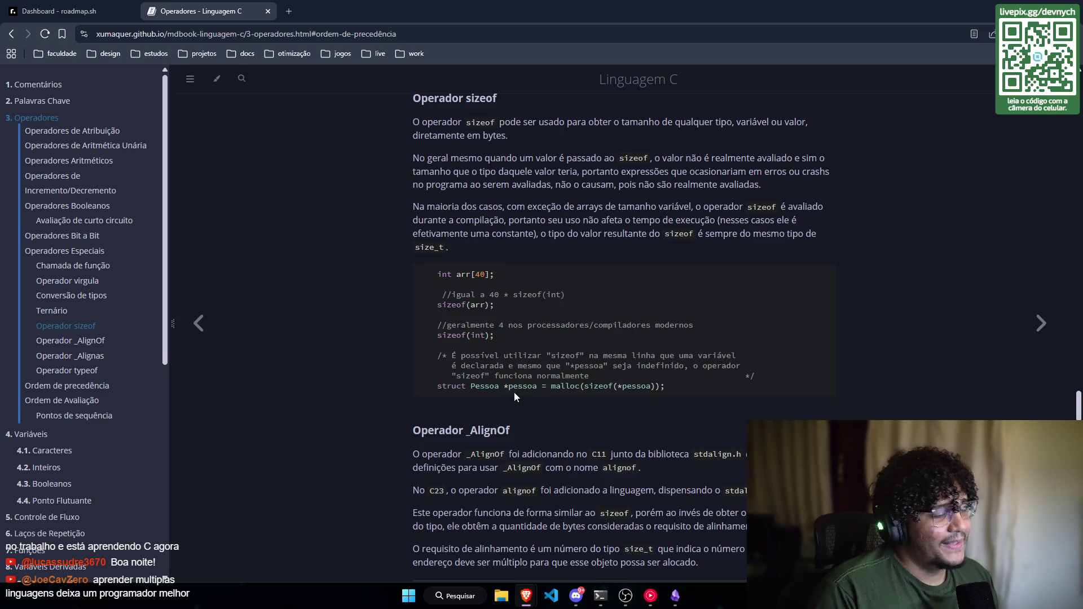
scroll(494, 357, "down", 2)
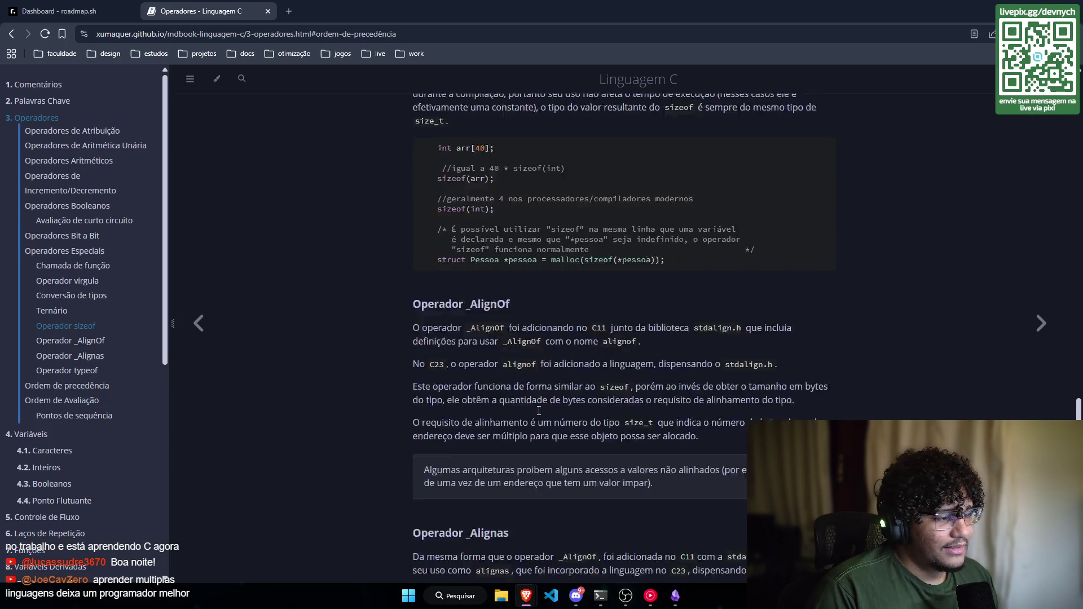
scroll(446, 343, "down", 4)
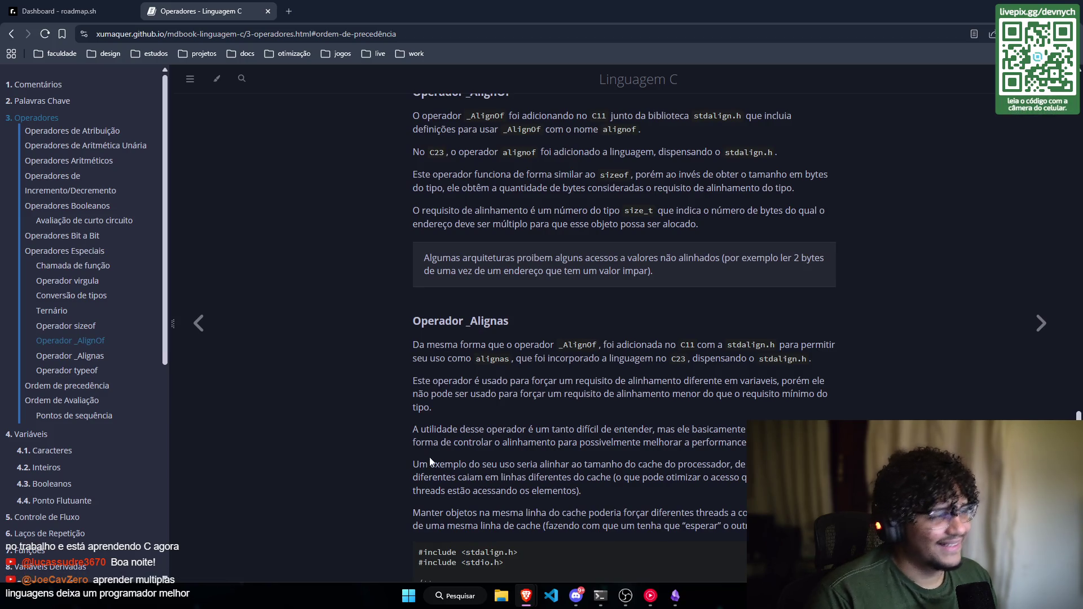
scroll(438, 339, "up", 2)
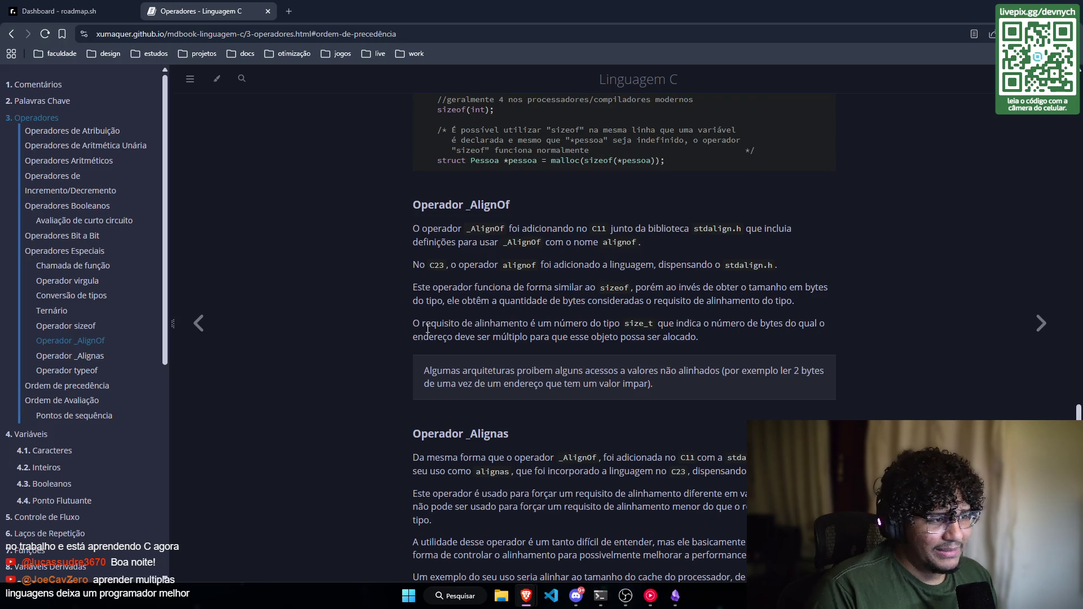
scroll(428, 328, "down", 6)
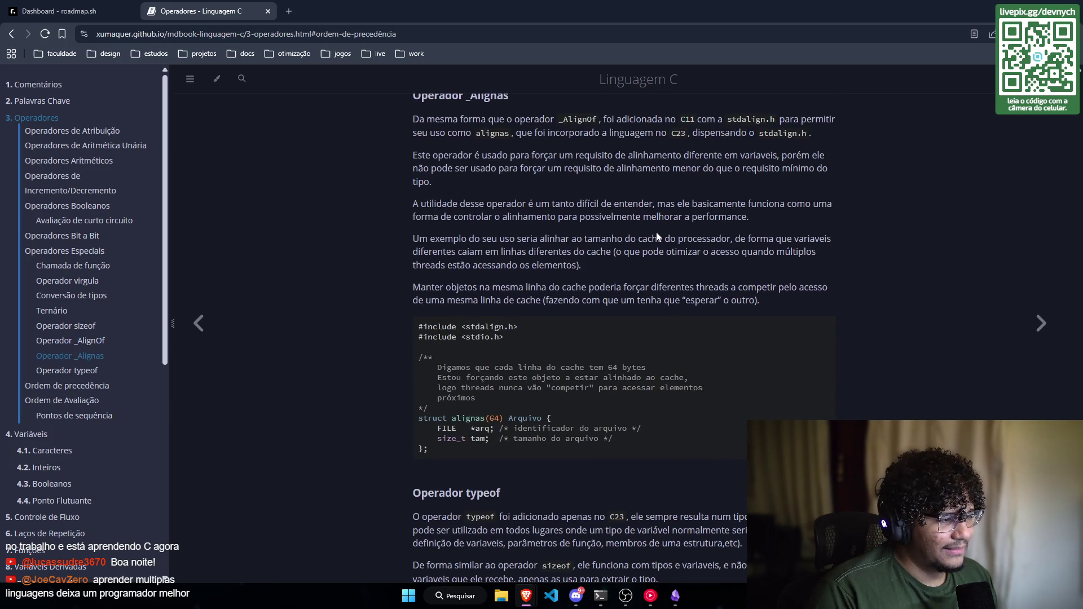
scroll(397, 268, "down", 12)
scroll(349, 248, "down", 4)
scroll(229, 265, "down", 6)
scroll(334, 381, "down", 1)
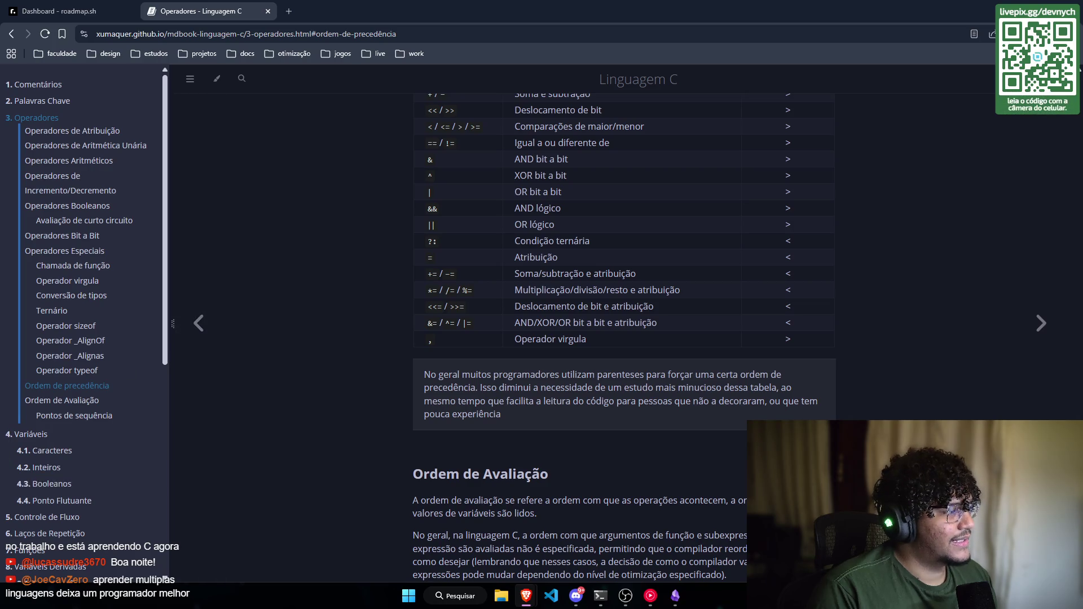
scroll(316, 445, "down", 6)
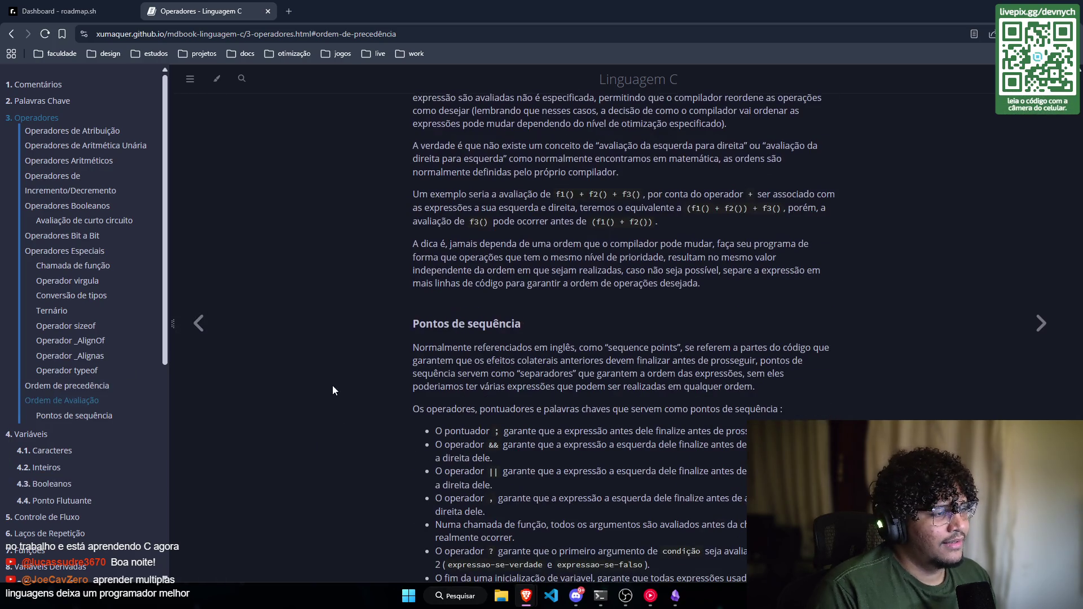
scroll(333, 389, "down", 3)
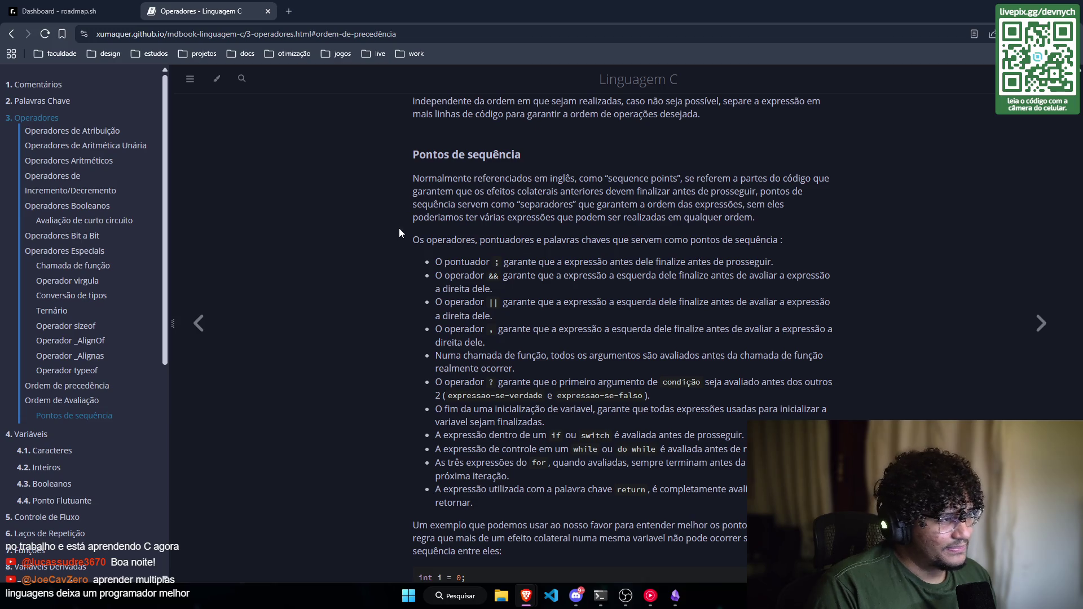
scroll(472, 260, "down", 2)
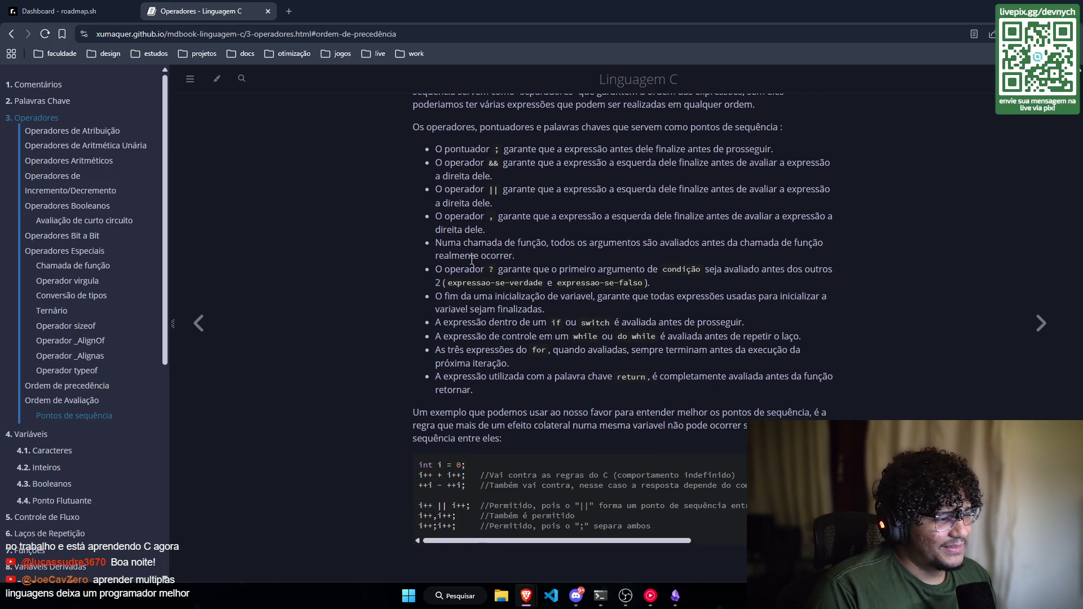
scroll(471, 259, "up", 15)
scroll(491, 253, "up", 8)
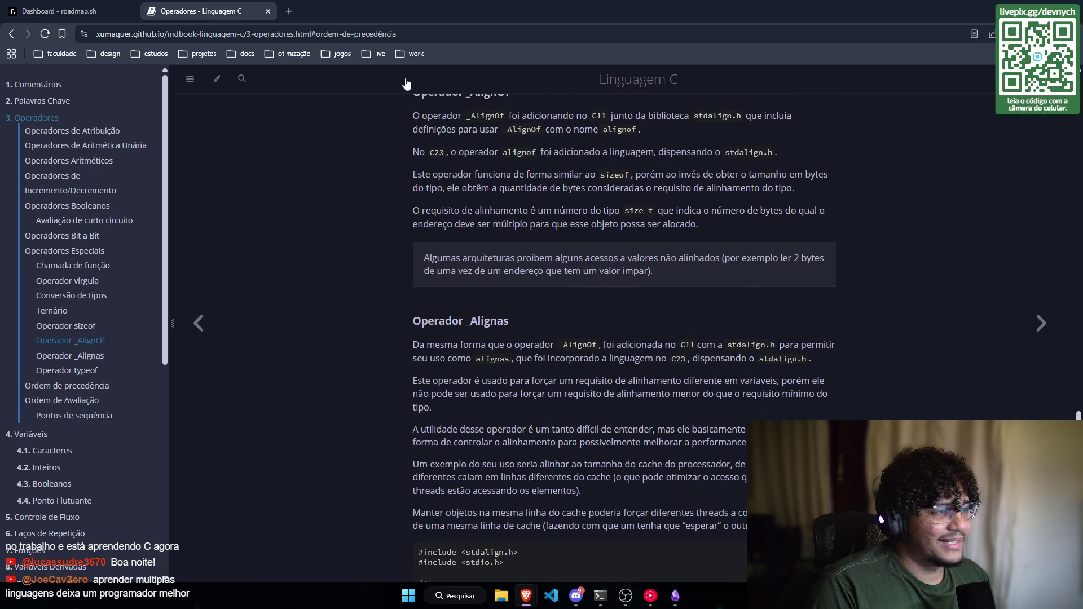
scroll(525, 215, "up", 3)
scroll(531, 276, "down", 4)
scroll(523, 259, "up", 1)
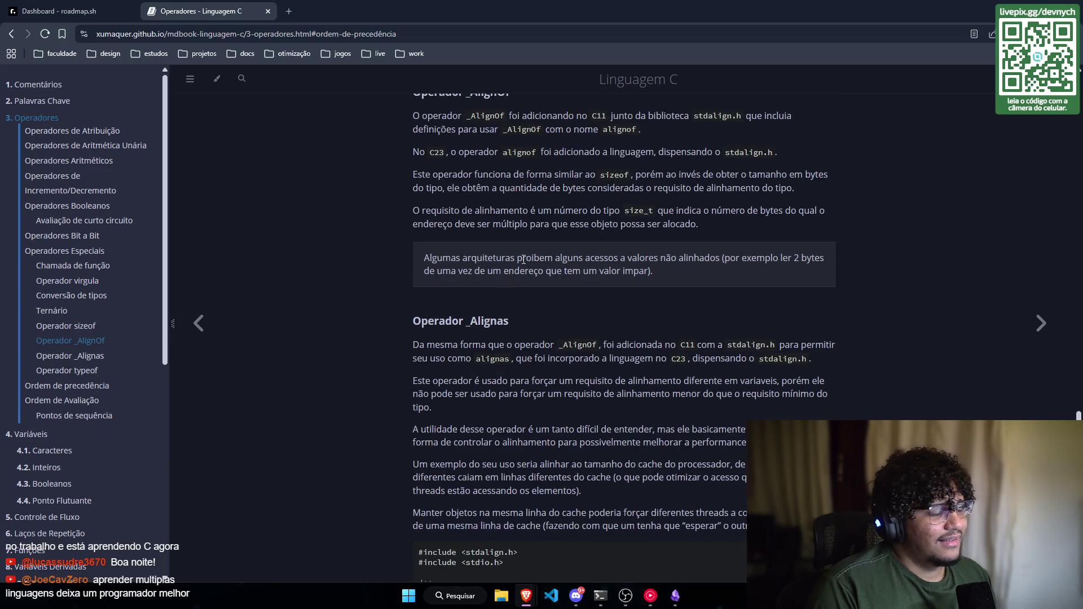
Step: Bring Obsidian forward on the Syntax basic note and review its Conversão do tipo section
left_click(675, 596)
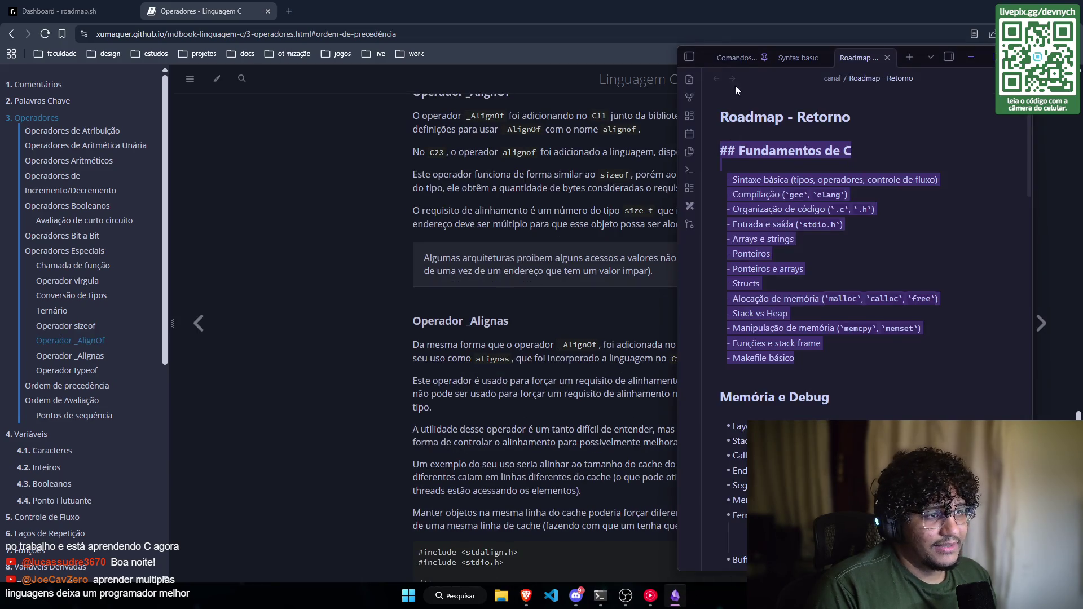
left_click(793, 57)
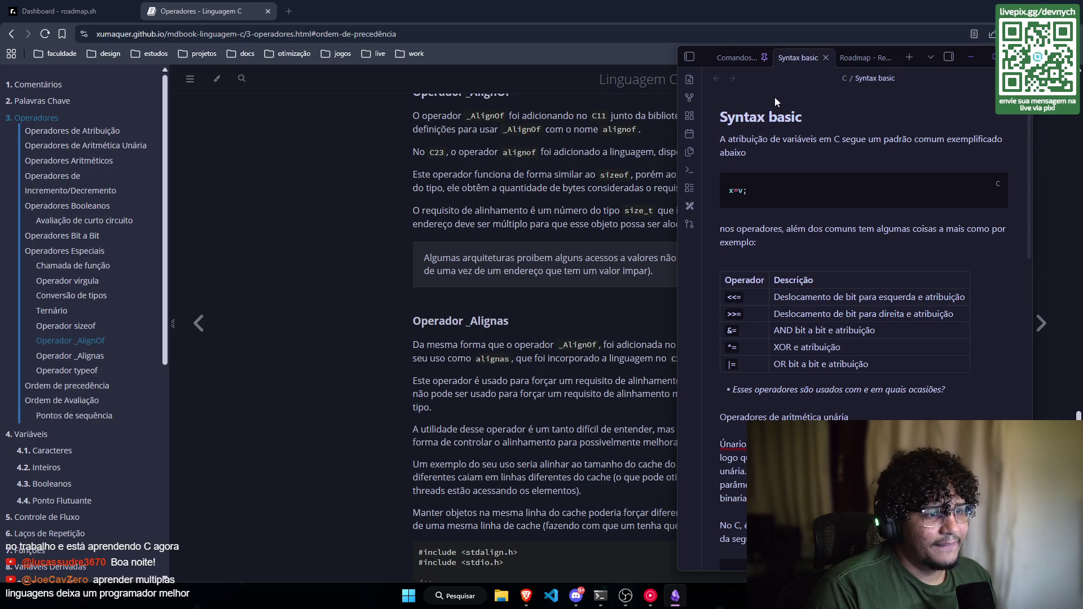
scroll(809, 350, "down", 15)
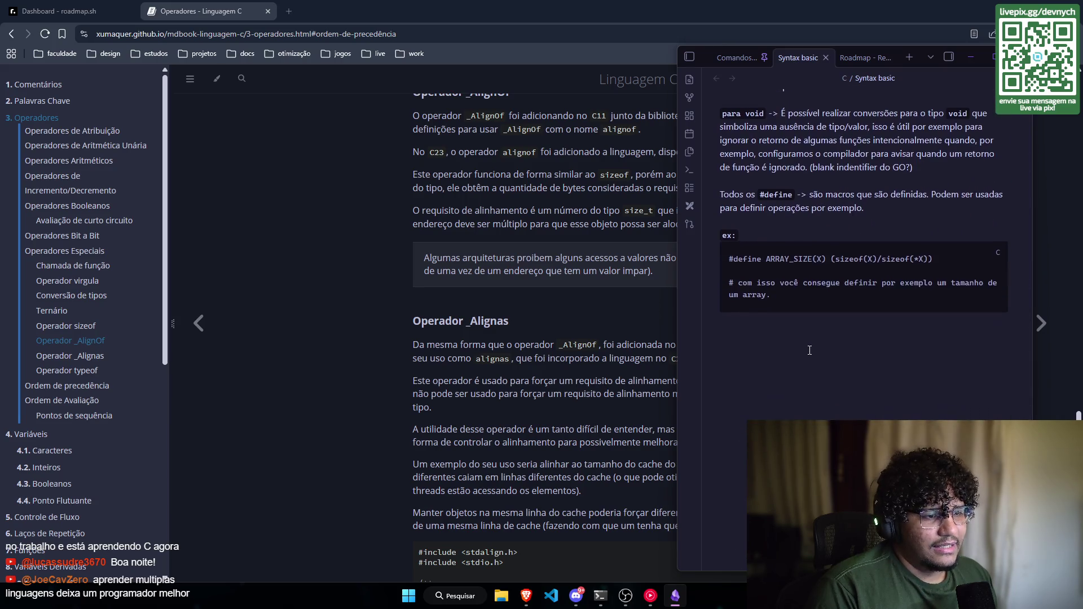
scroll(809, 350, "up", 3)
left_click_drag(789, 468, 688, 252)
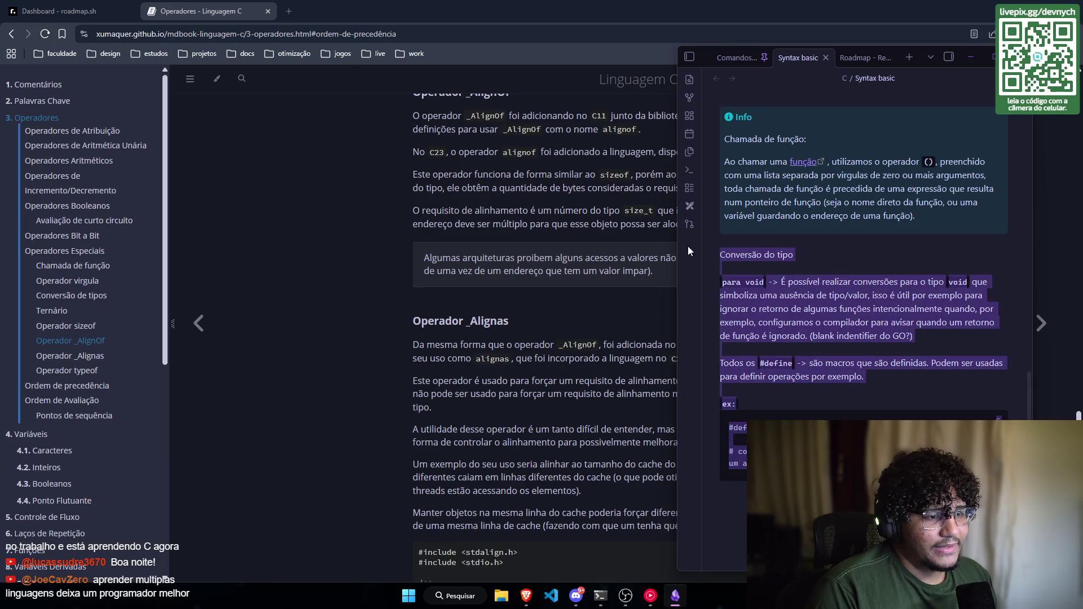
left_click(817, 474)
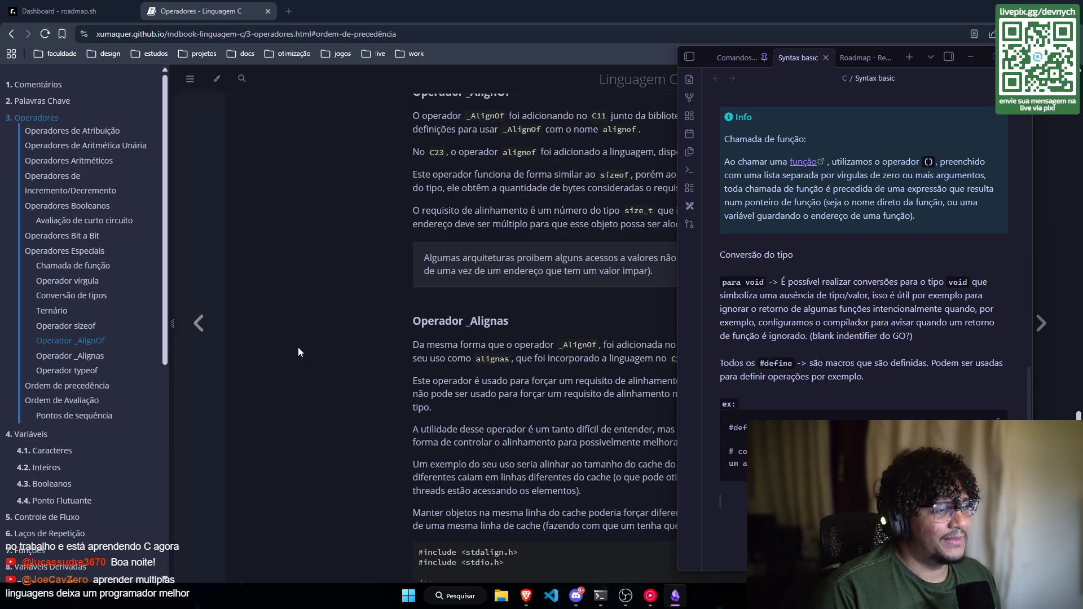
scroll(452, 300, "up", 5)
scroll(452, 300, "up", 2)
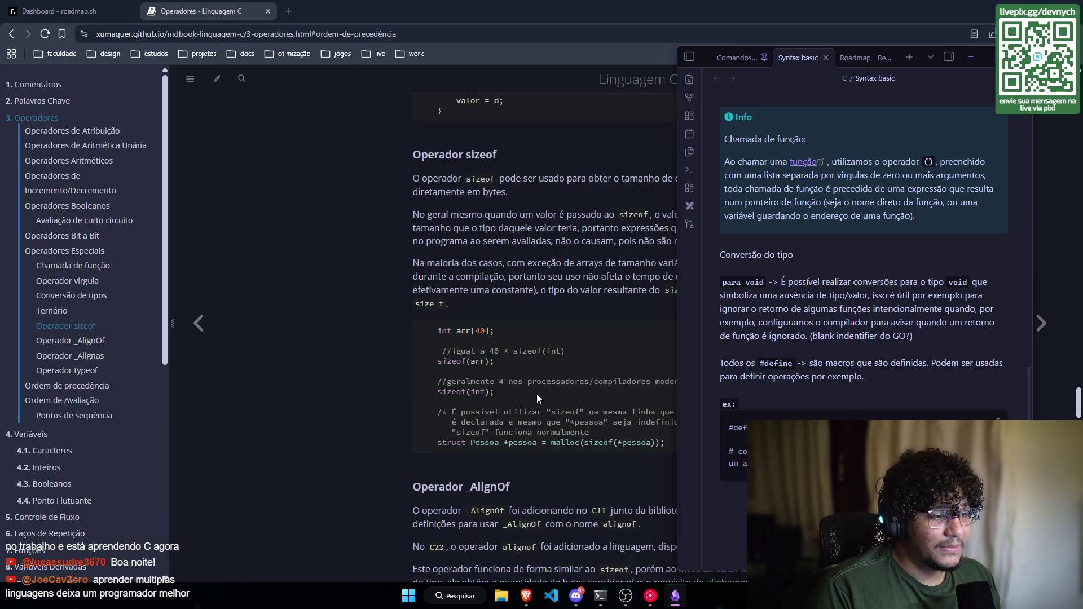
Step: Scroll the book to the Operador _AlignOf section and shift the notes window slightly right
scroll(506, 348, "down", 3)
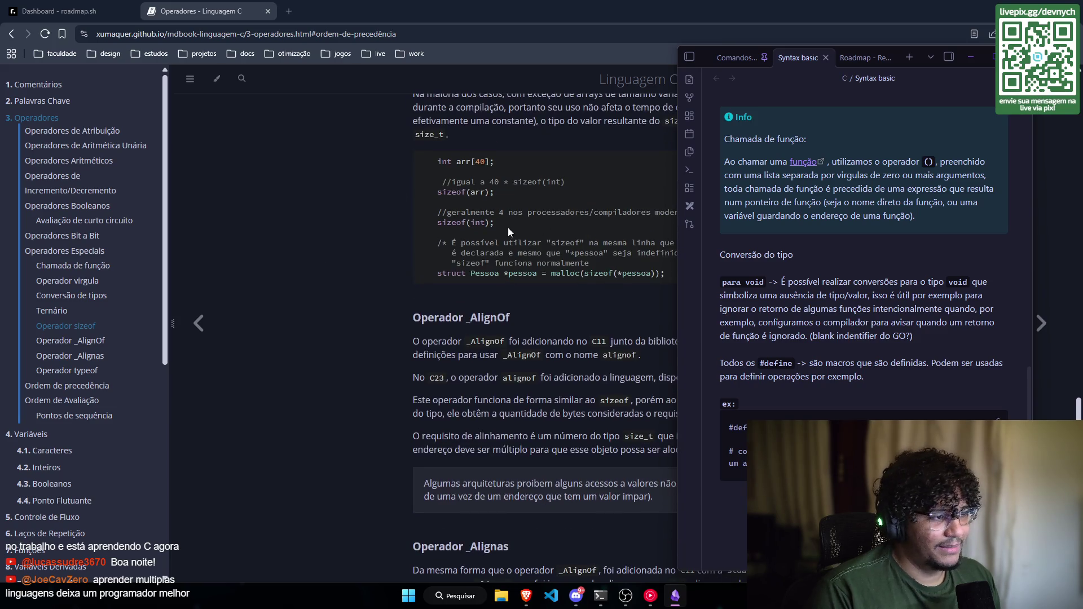
scroll(564, 226, "down", 4)
scroll(558, 225, "up", 3)
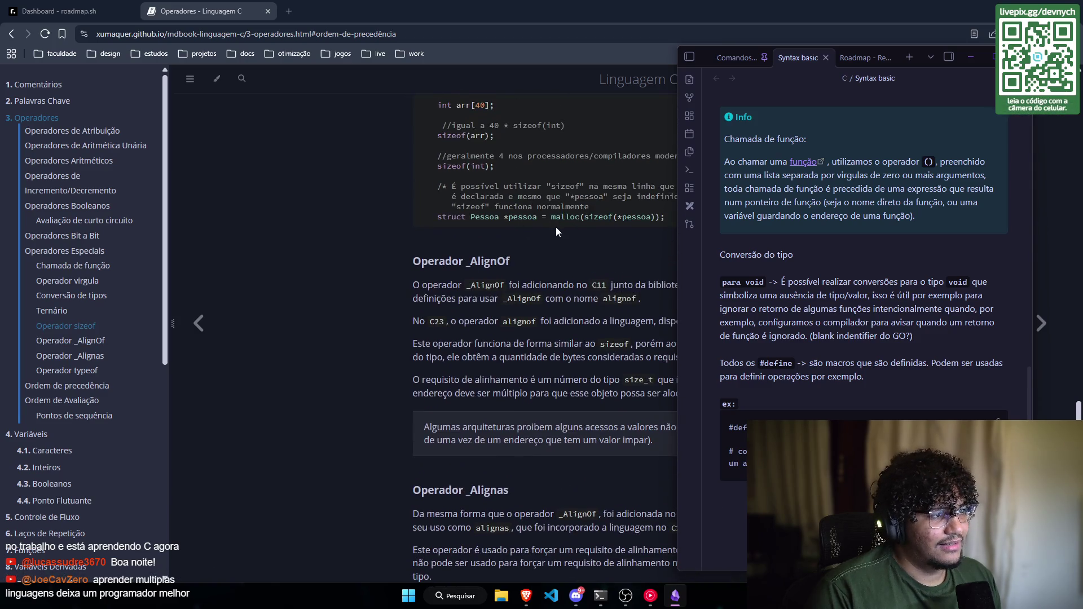
scroll(554, 230, "down", 2)
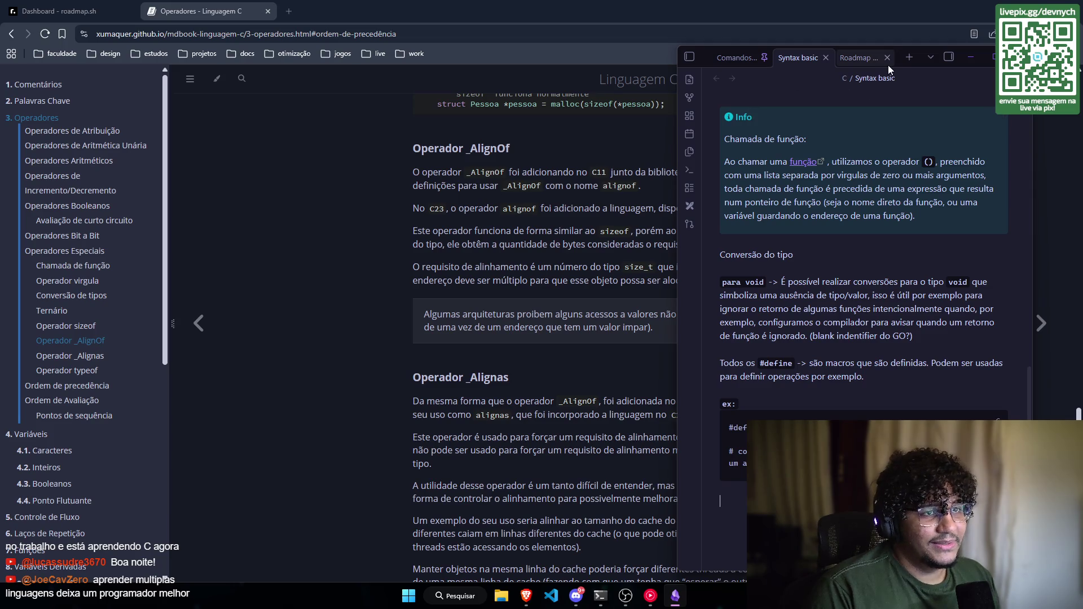
left_click_drag(919, 58, 960, 57)
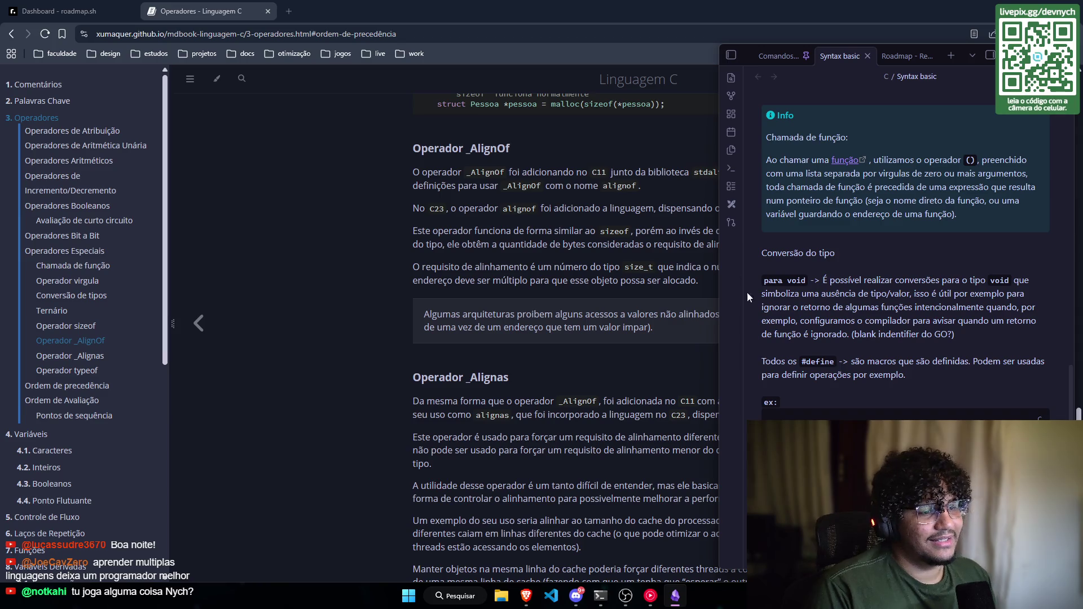
Step: Review the Syntax basic note's para void and #define entries under Conversão do tipo
scroll(820, 344, "down", 1)
scroll(822, 341, "up", 1)
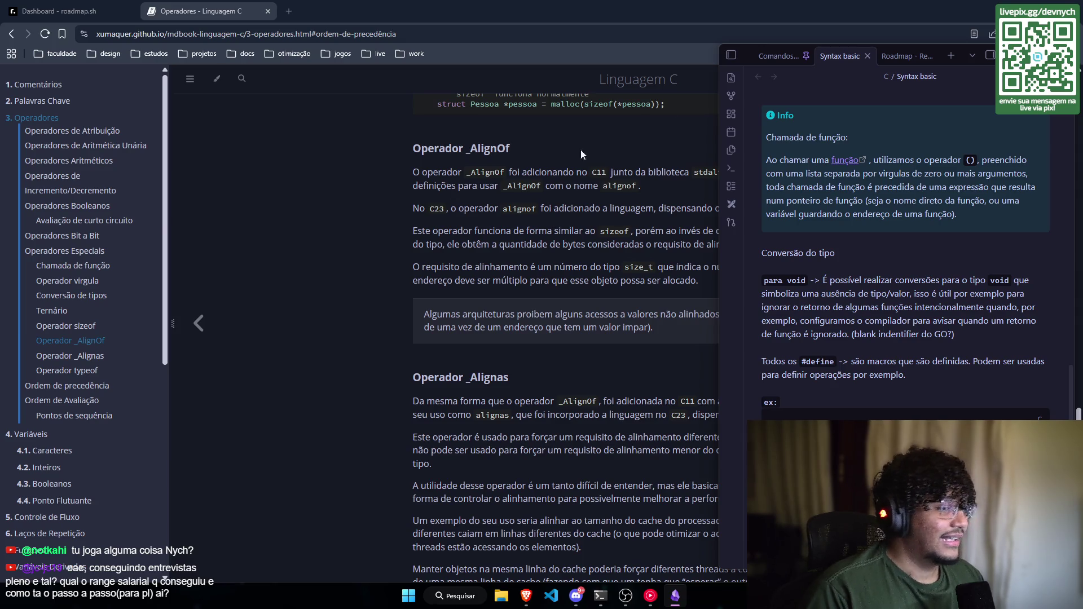
Step: Widen the note window over the browser and scroll to the #define ARRAY_SIZE(X) example
left_click_drag(960, 56, 939, 44)
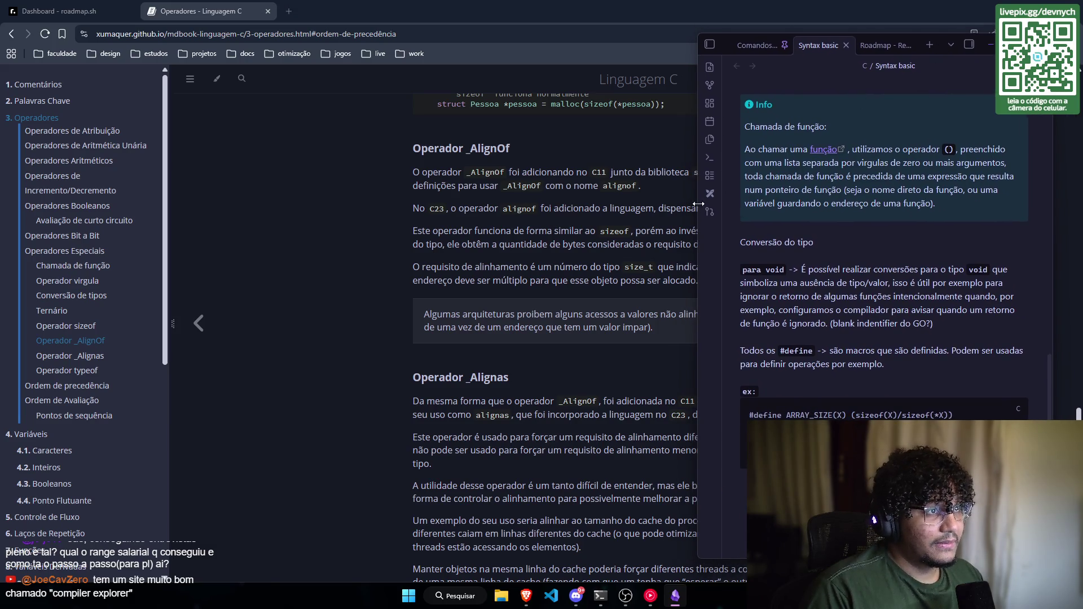
mouse_move(699, 176)
left_mouse_down()
mouse_move(443, 161)
mouse_move(251, 169)
mouse_move(401, 176)
mouse_move(271, 184)
mouse_move(536, 169)
mouse_move(541, 152)
mouse_move(485, 135)
mouse_move(615, 102)
mouse_move(598, 110)
mouse_move(617, 116)
mouse_move(507, 98)
left_mouse_up()
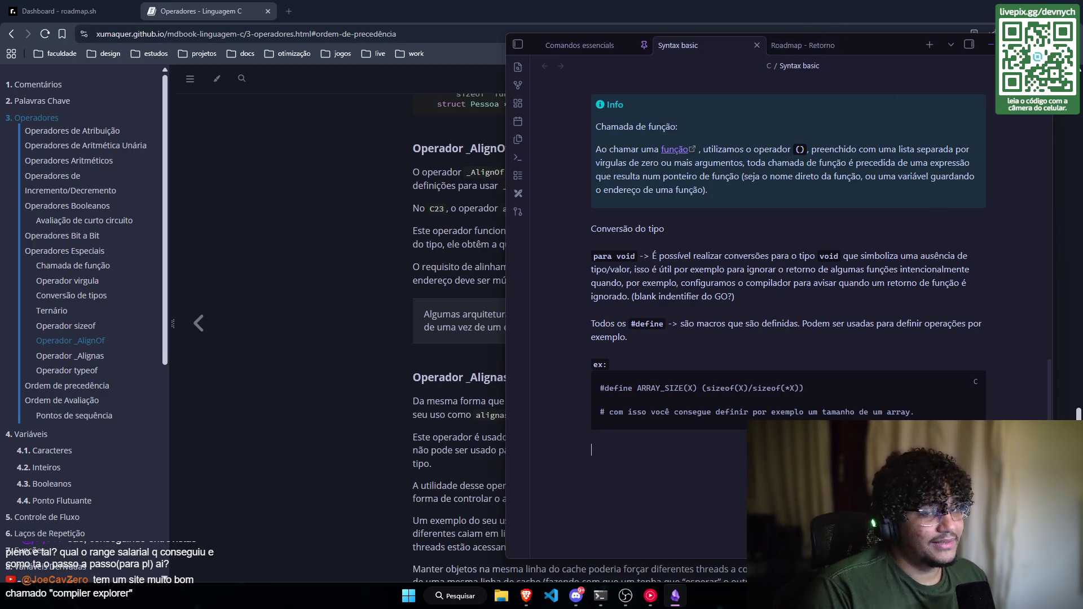
scroll(818, 284, "down", 1)
scroll(818, 284, "down", 2)
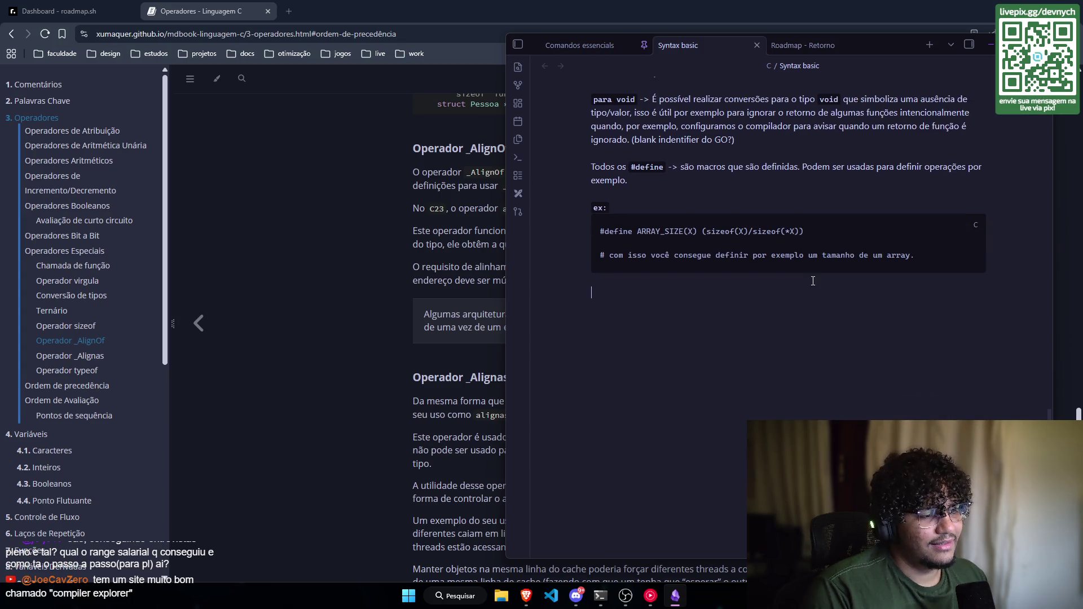
scroll(806, 274, "up", 10)
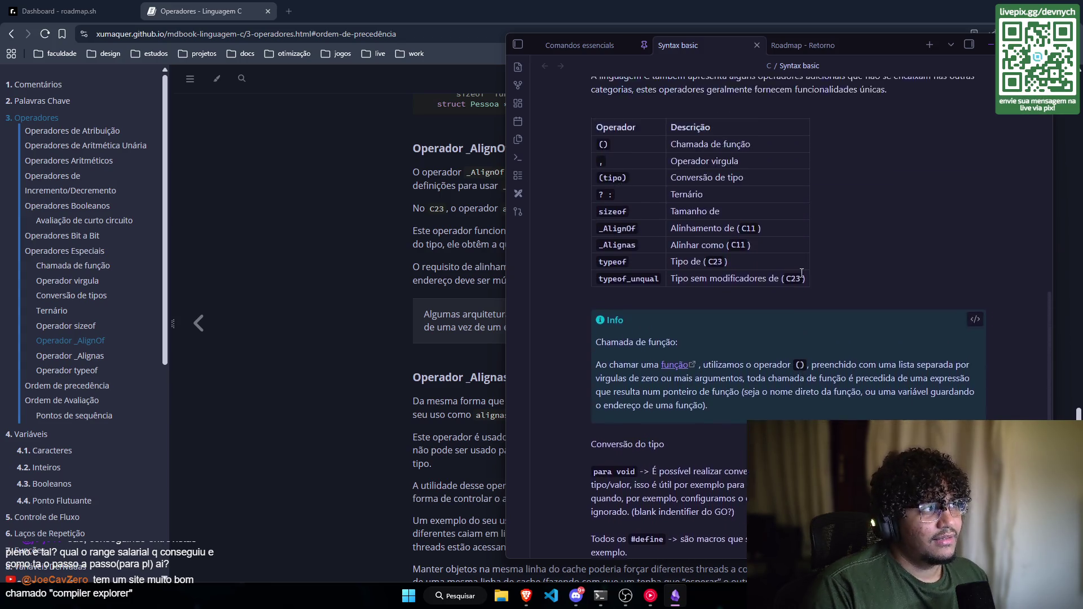
scroll(800, 269, "down", 10)
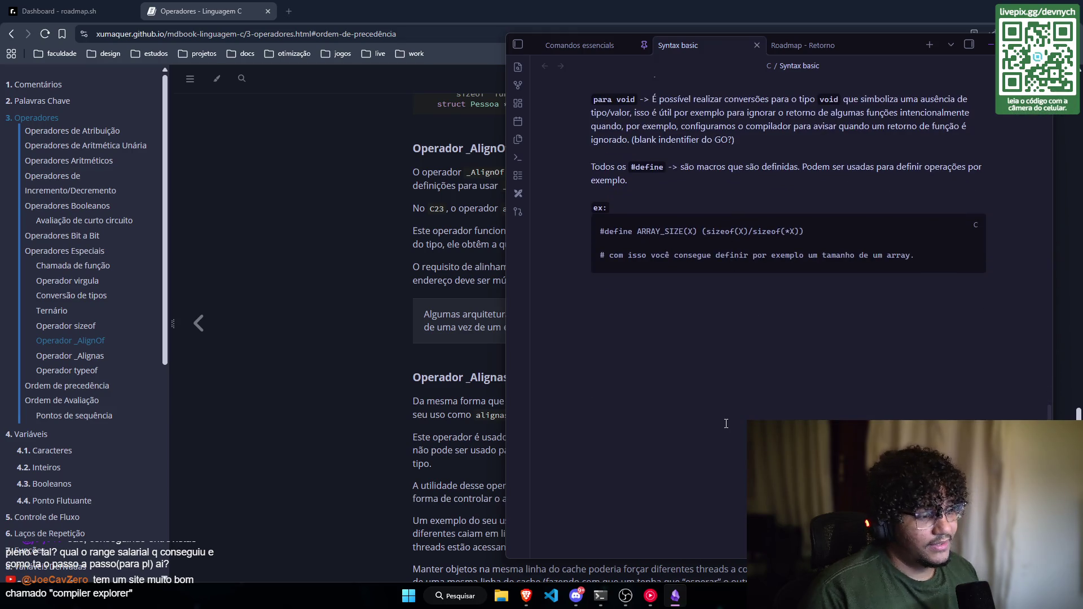
Step: Type the line 'Yakuza like a dragon' below the #define code block
type("YA")
key("BackSpace")
type("akuza ")
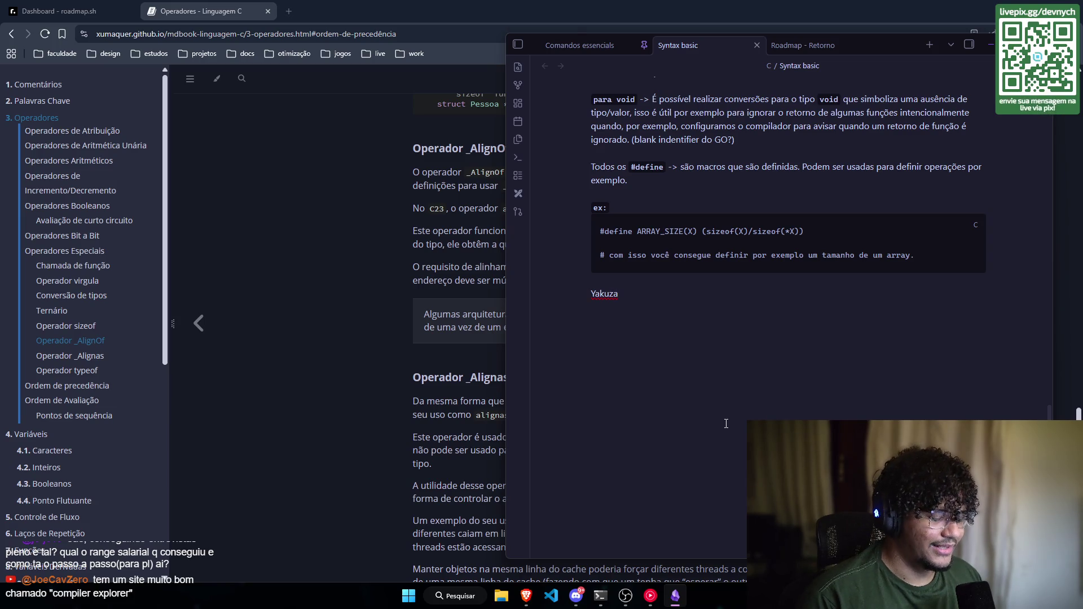
type("like a dragon")
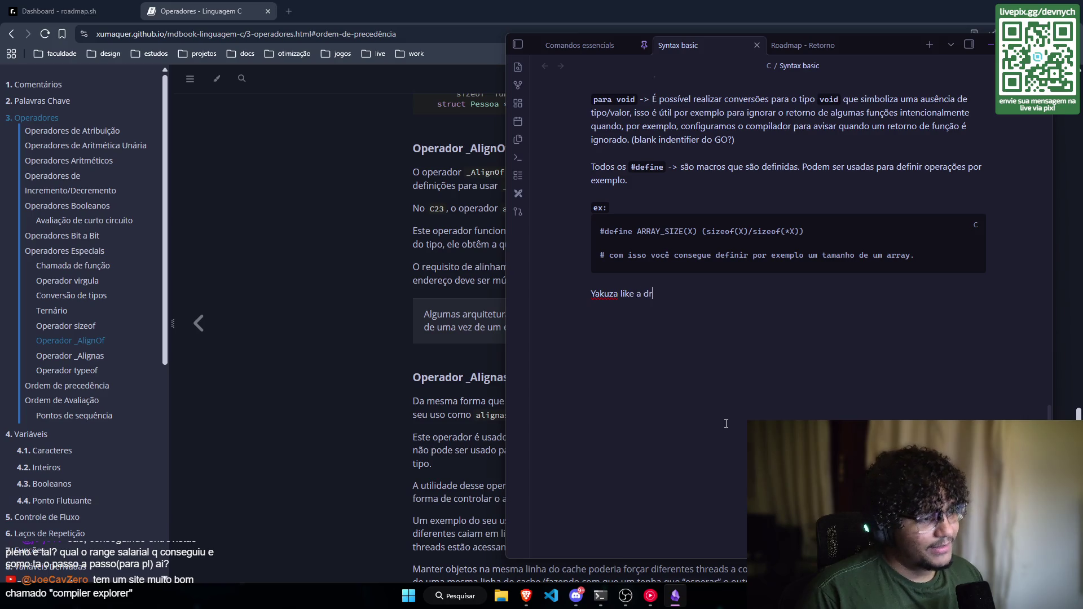
key("ctrl+shift+Left")
key("ctrl+shift+Left")
key("ctrl+shift+Left")
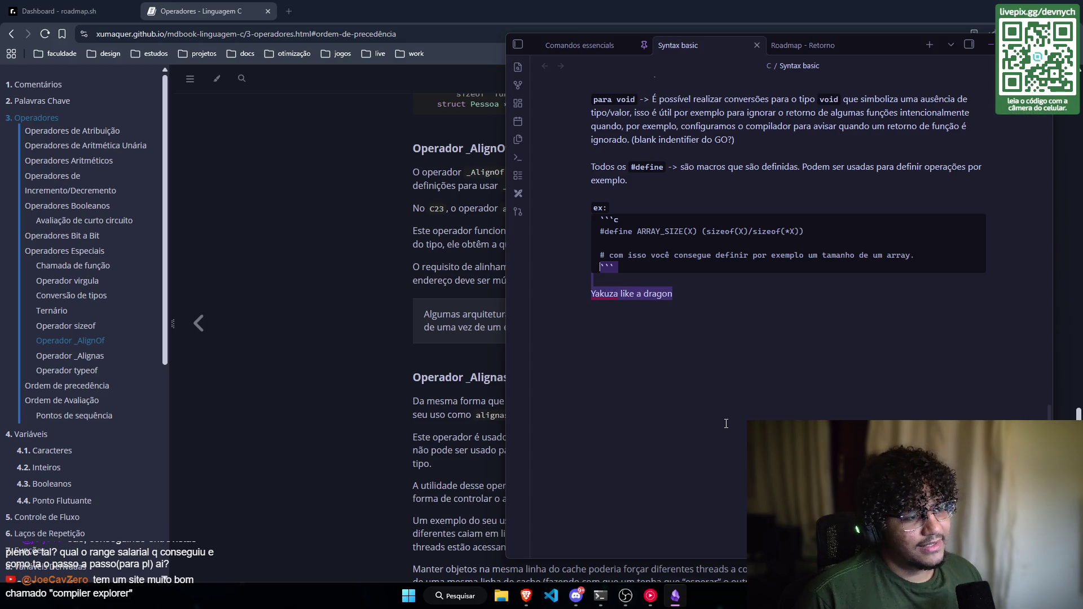
key("Right")
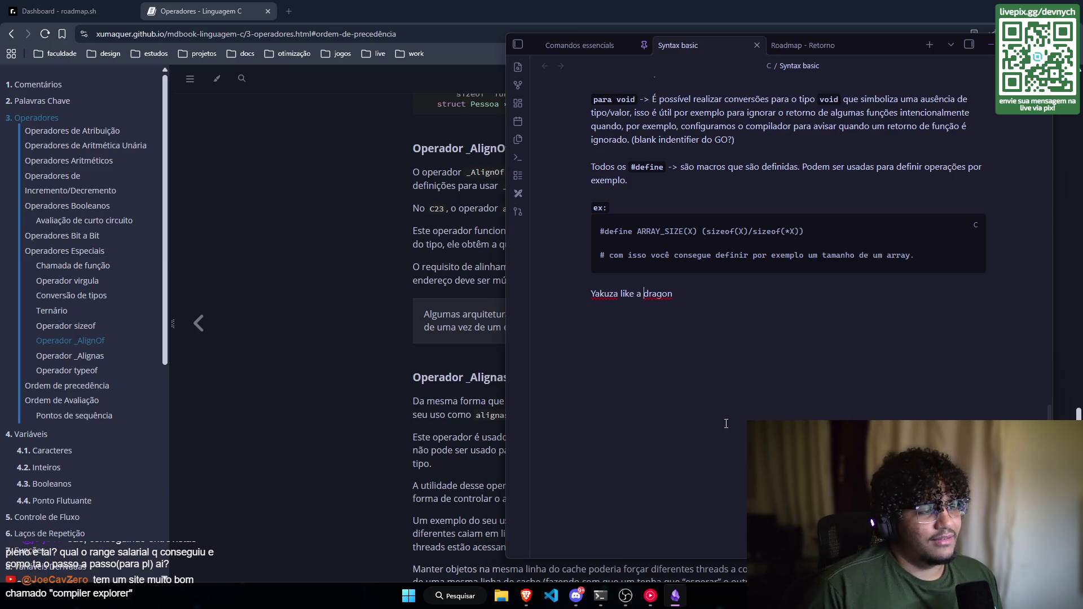
Step: Add ', yakuza infinite' to the new Yakuza like a dragon line
key("ctrl+Left")
key("ctrl+Left")
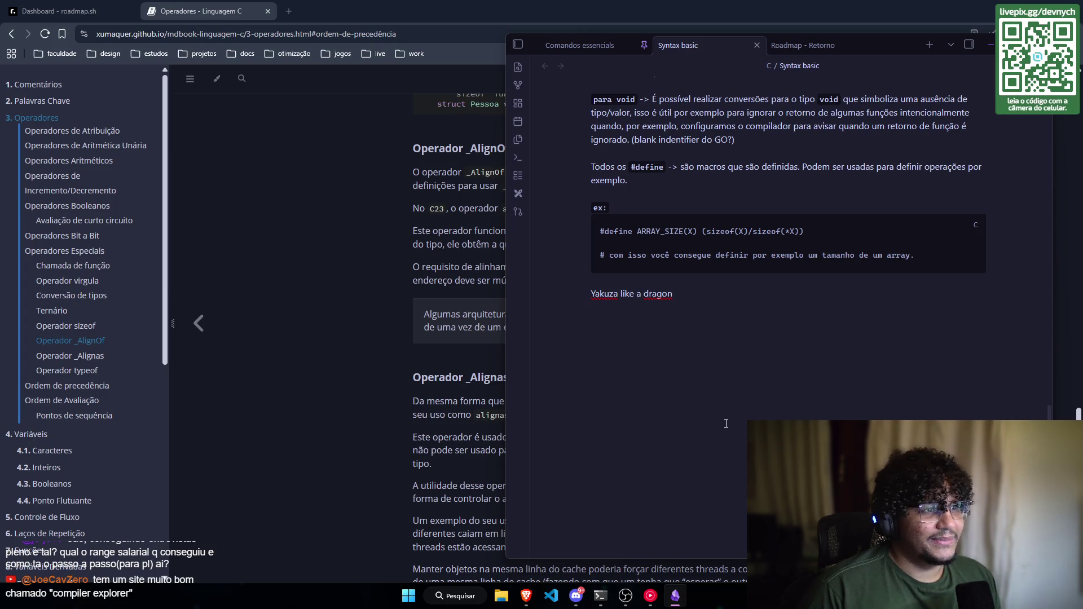
key("Right")
key("Right")
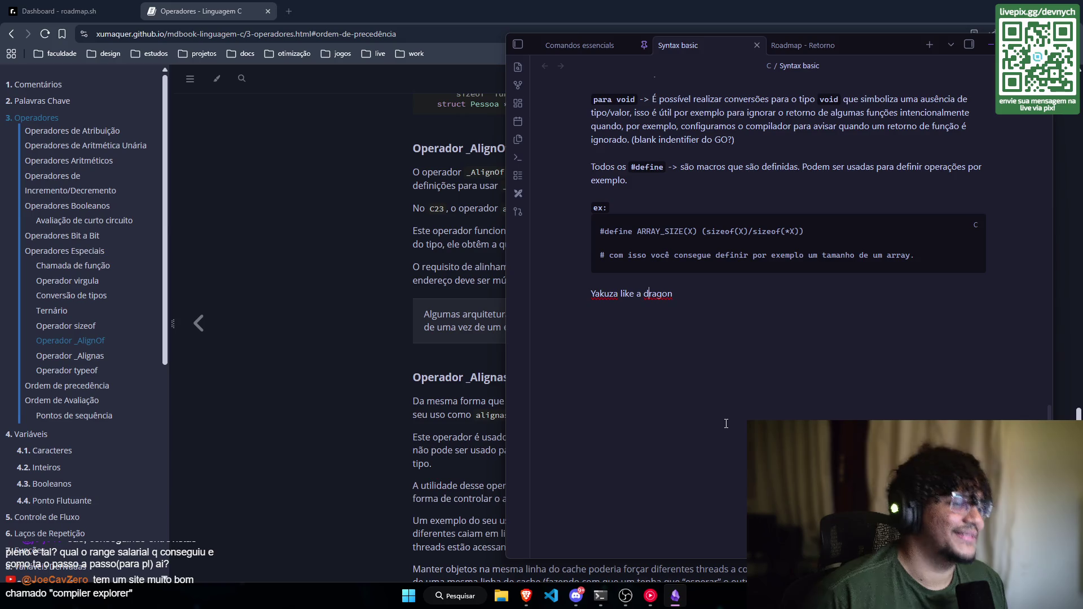
key("Left")
key("Left")
key("Left")
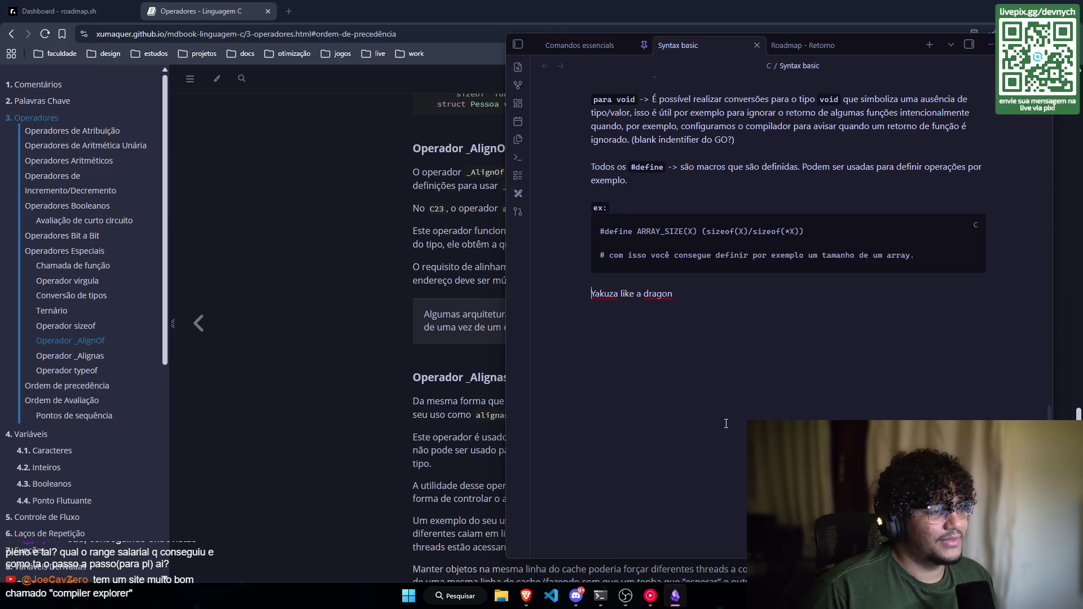
key("Right")
key("Right")
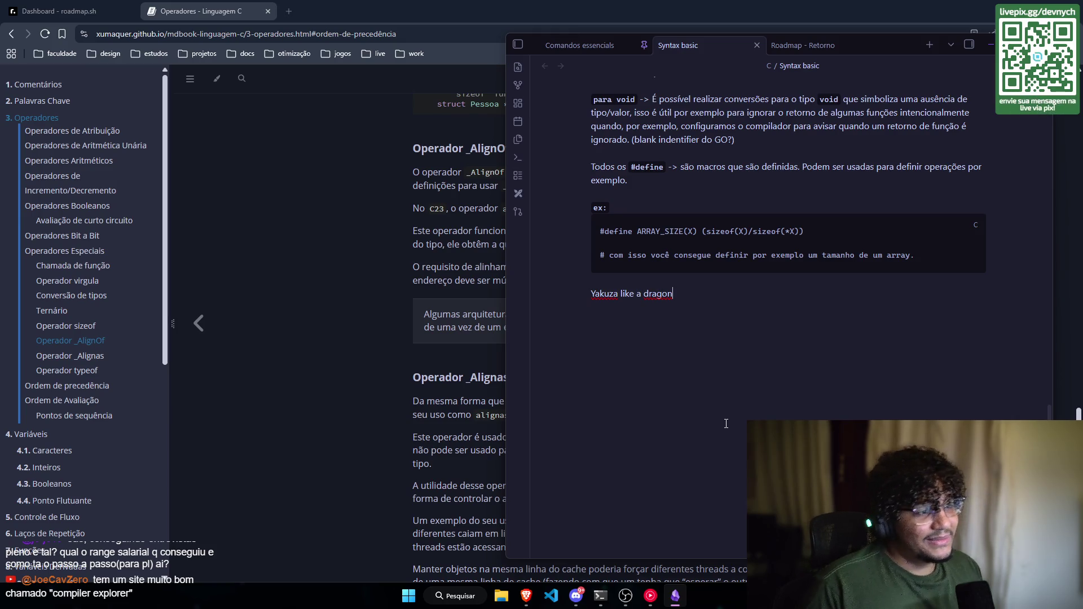
type(", ")
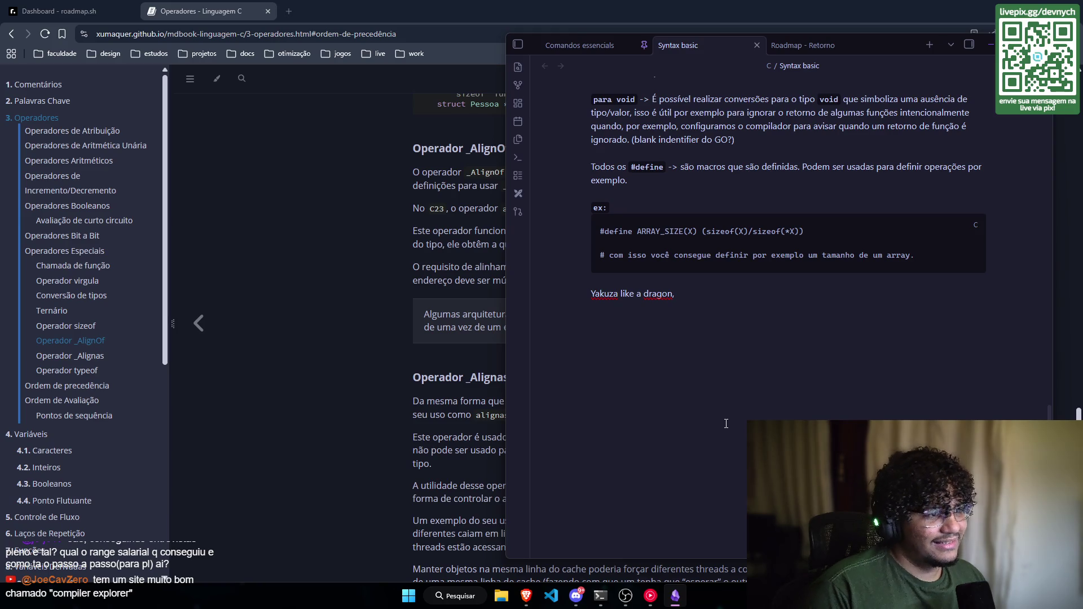
type("yakin")
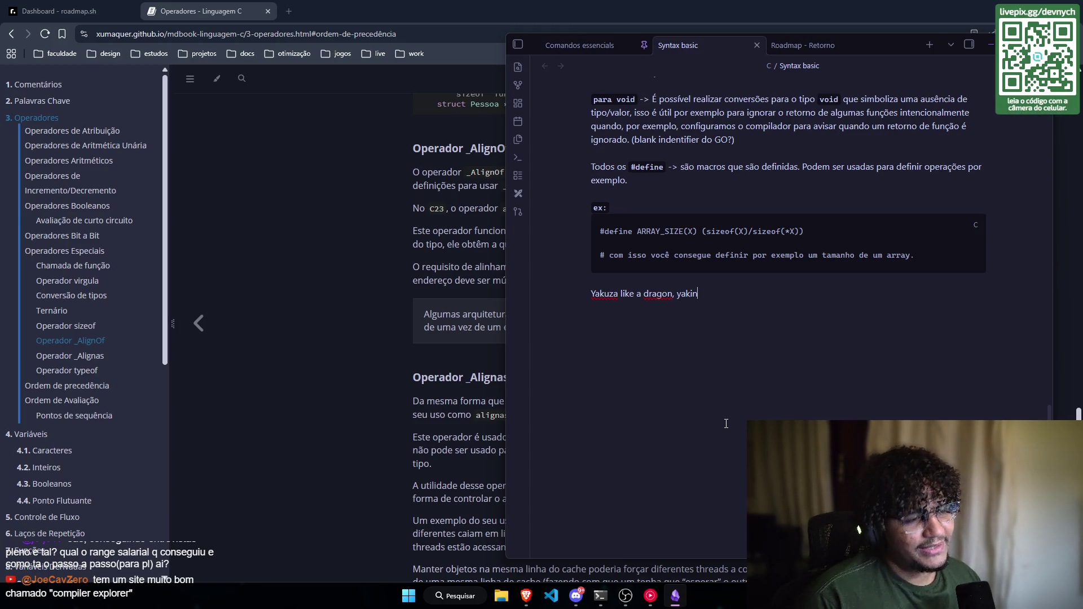
key("BackSpace")
key("BackSpace")
type("uza infinite")
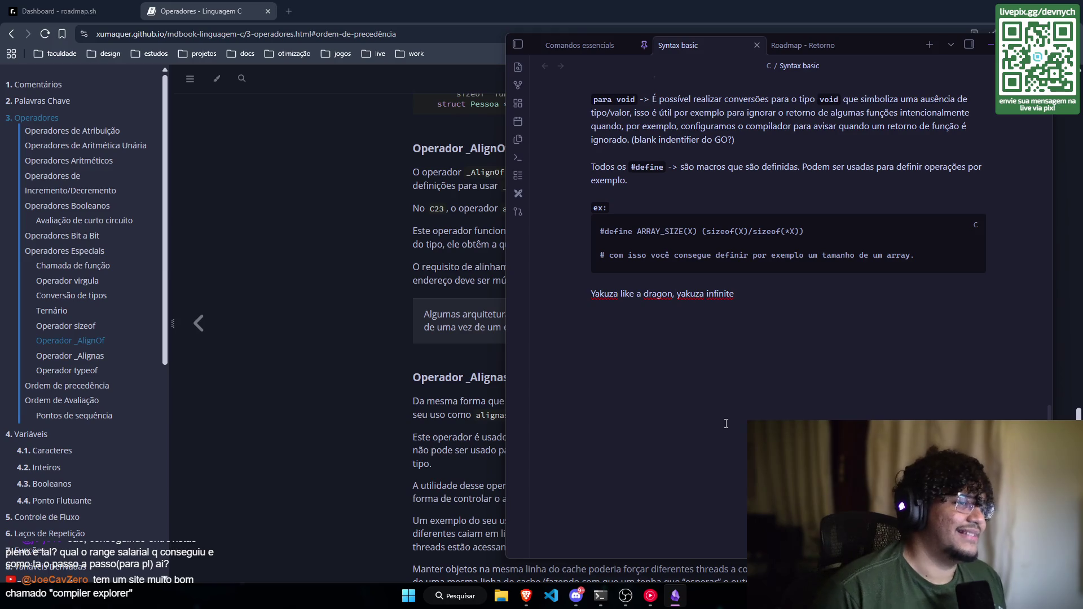
Step: Append 'nba, spacemarine 2, hollow' to the game titles line under the ARRAY_SIZE example
left_click(737, 378)
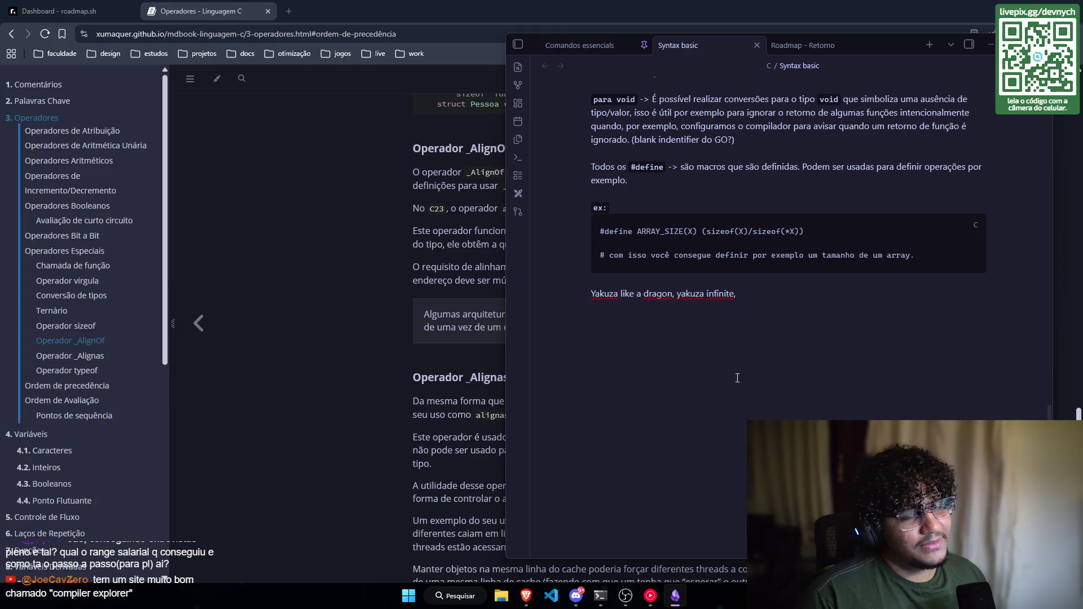
type("nba")
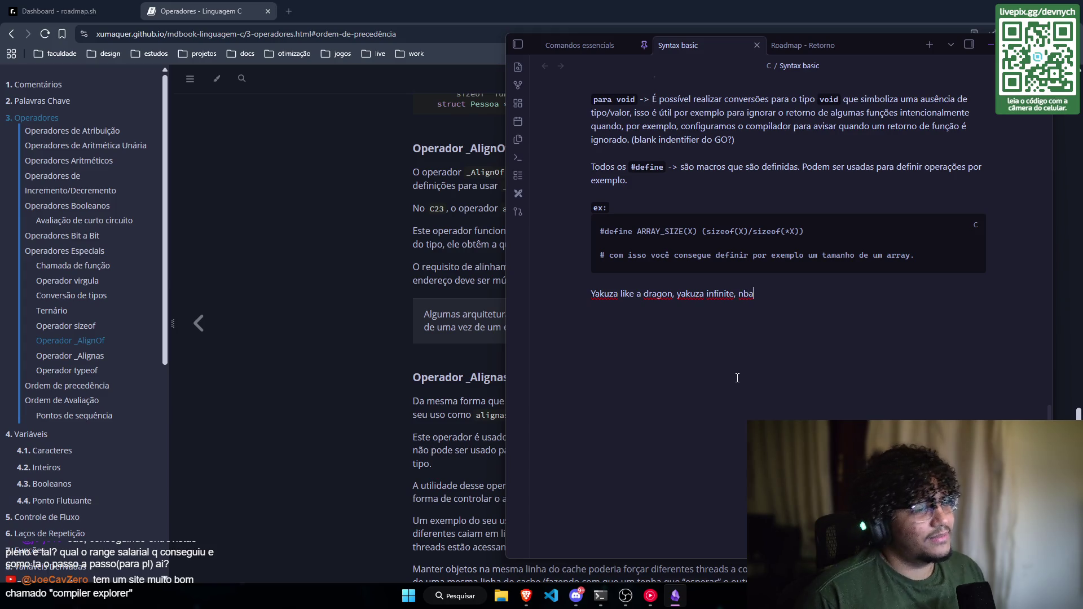
type(", ")
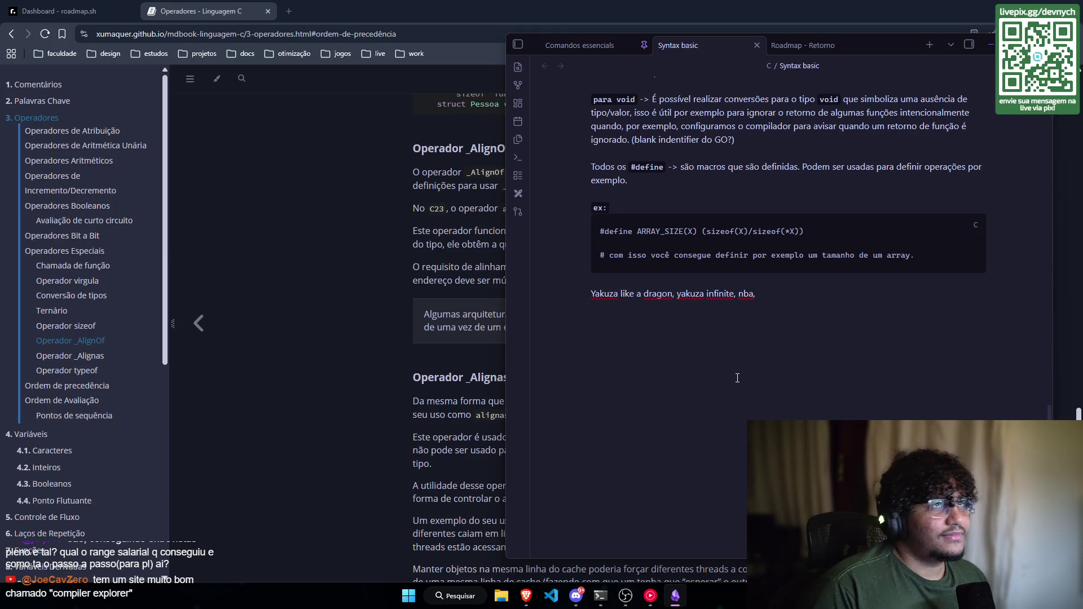
type("spacemarine ")
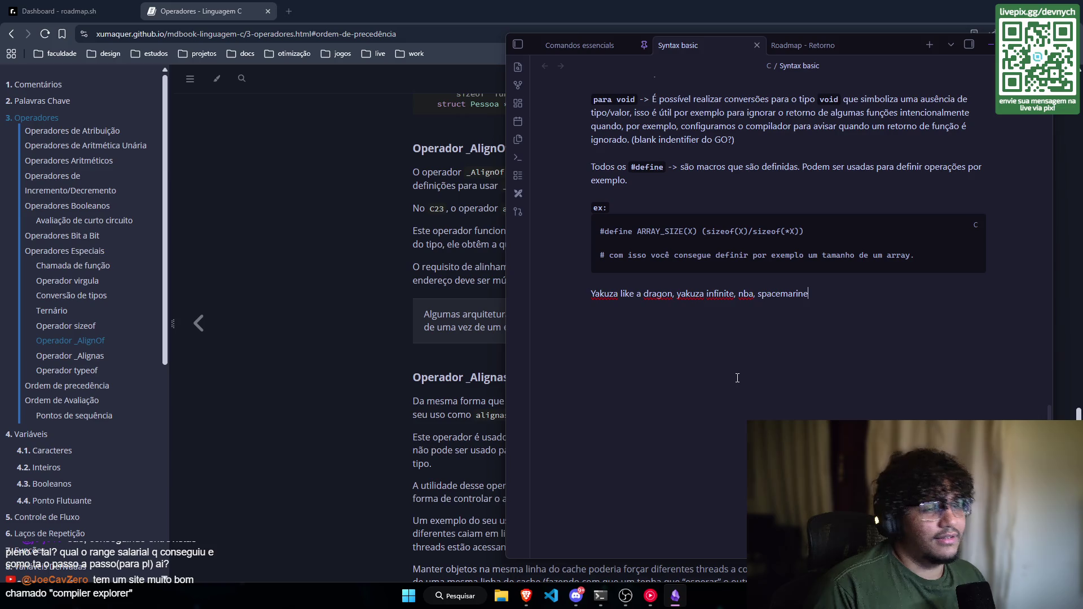
type("2")
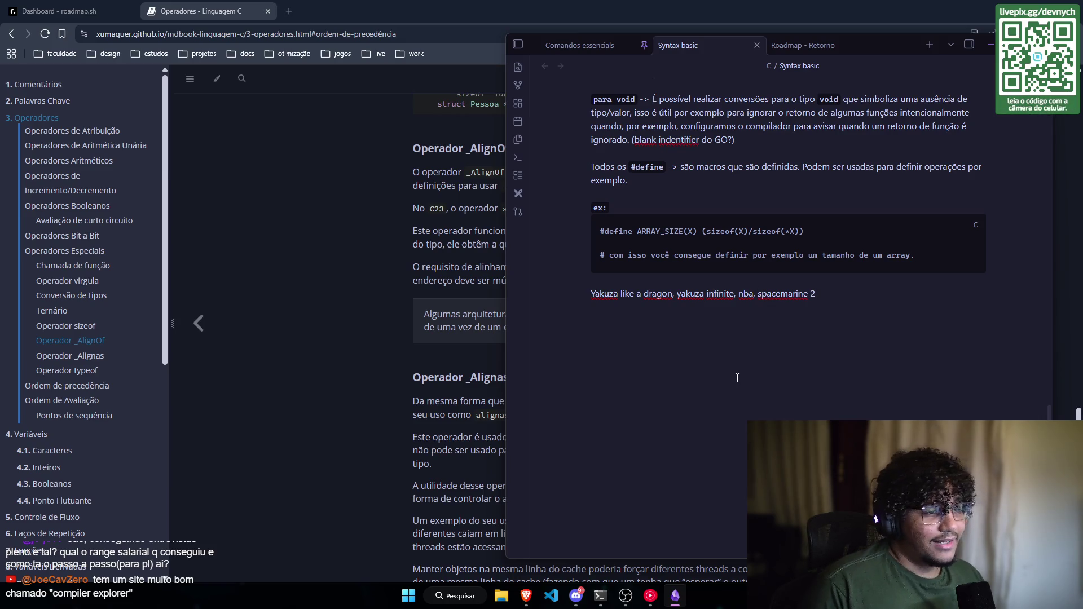
key("ctrl+shift+Left")
key("ctrl+shift+Left")
key("ctrl+shift+Left")
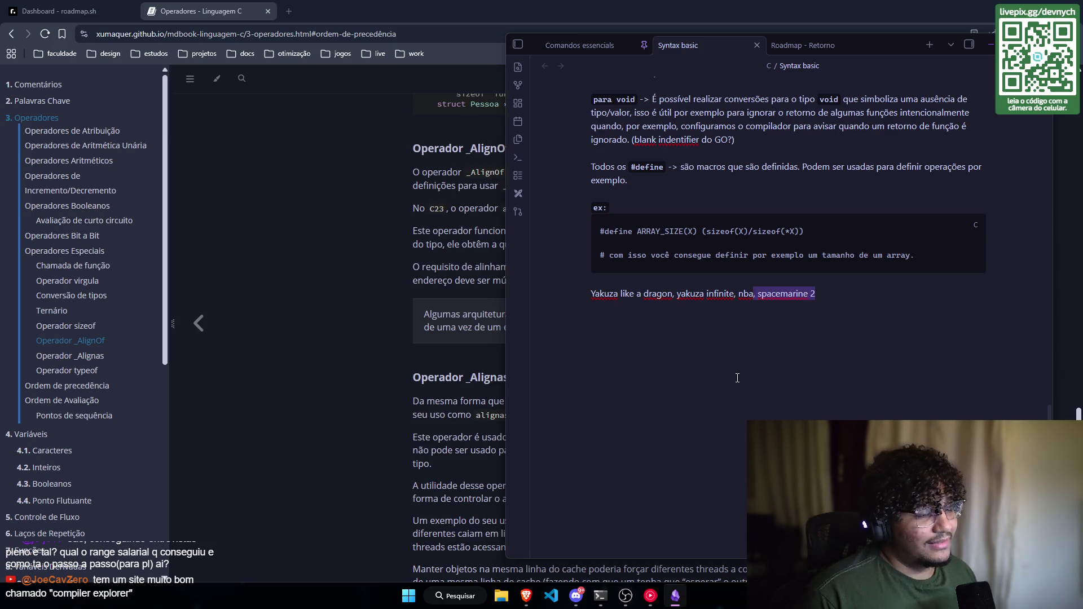
key("shift+Right")
key("Right")
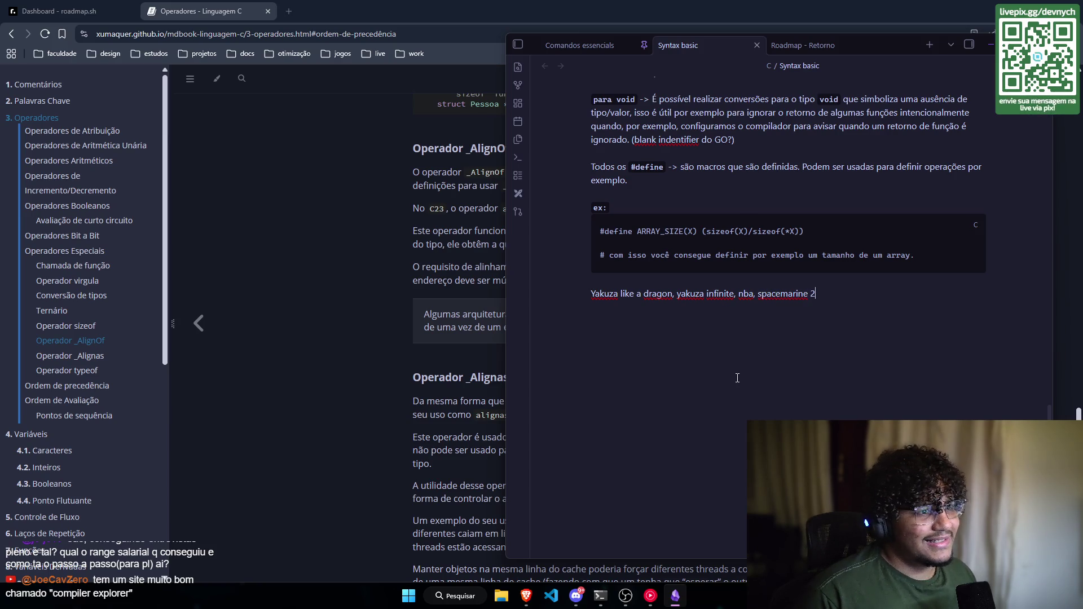
type(", ")
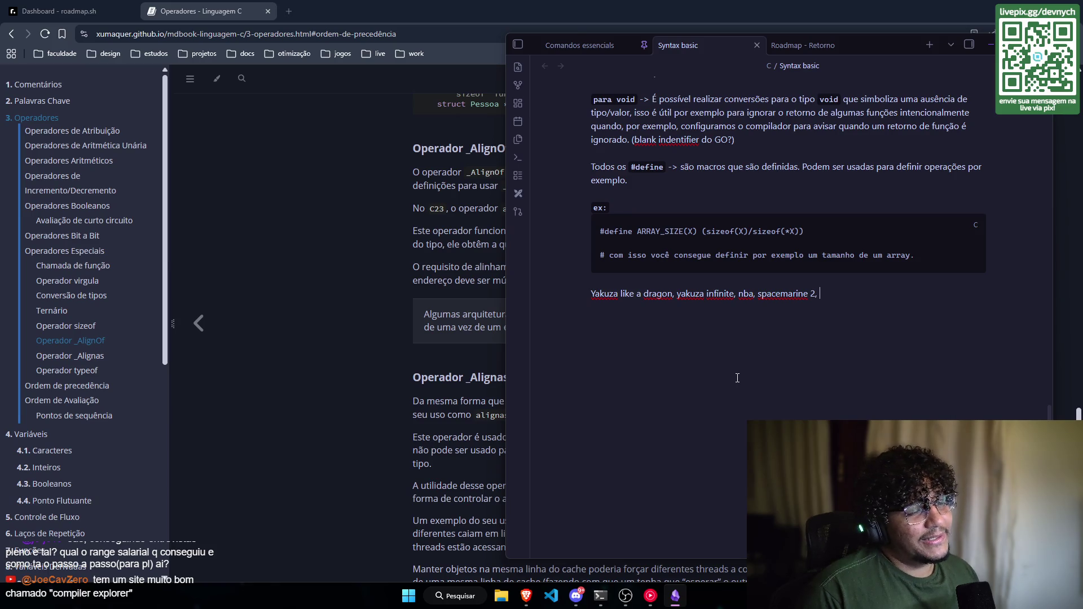
type("h")
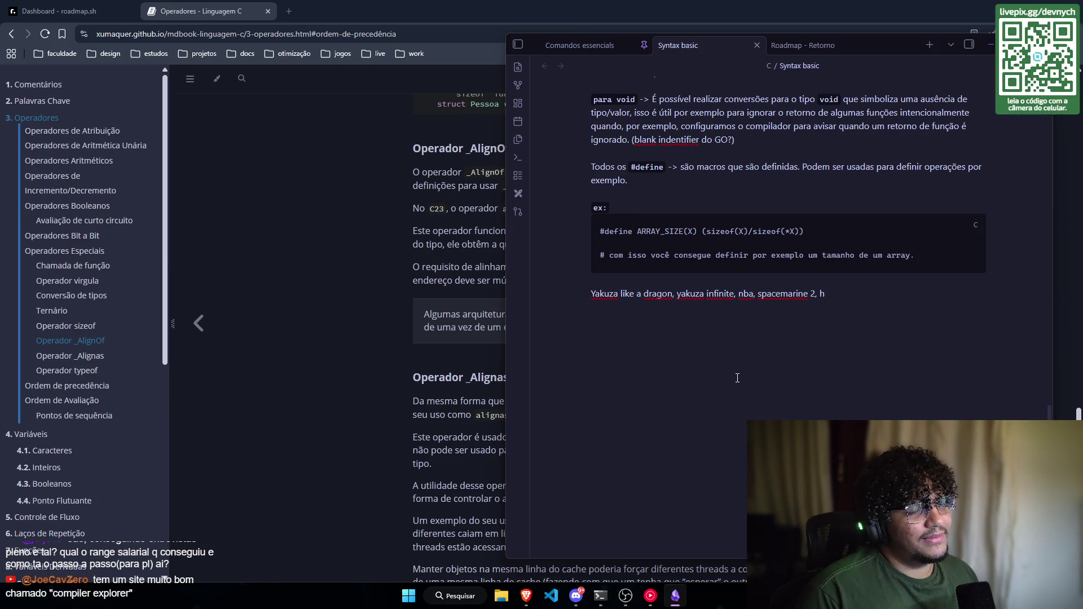
type("oll")
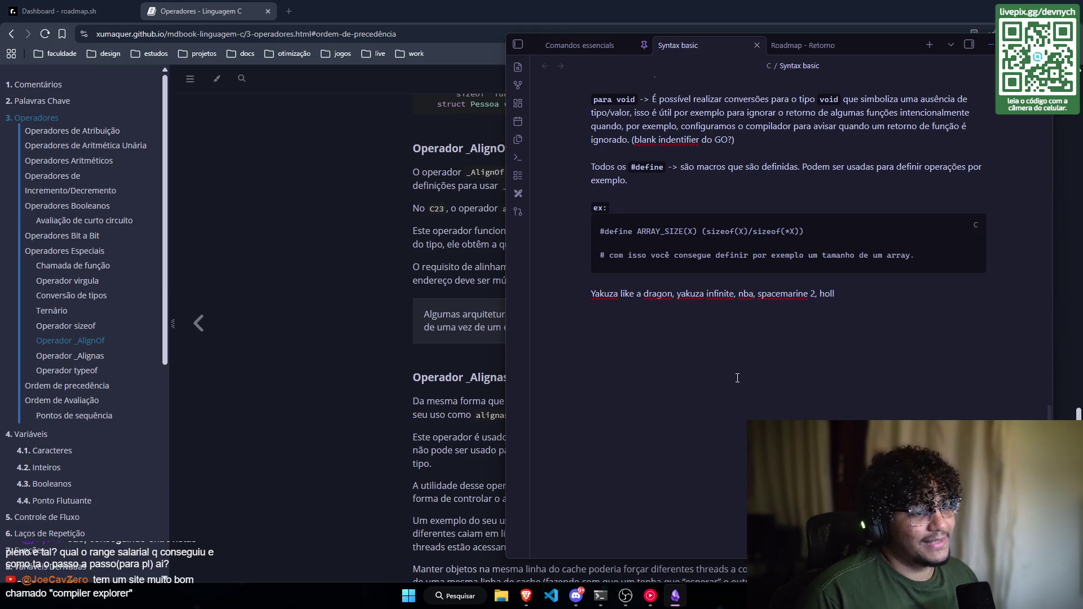
type("ow n")
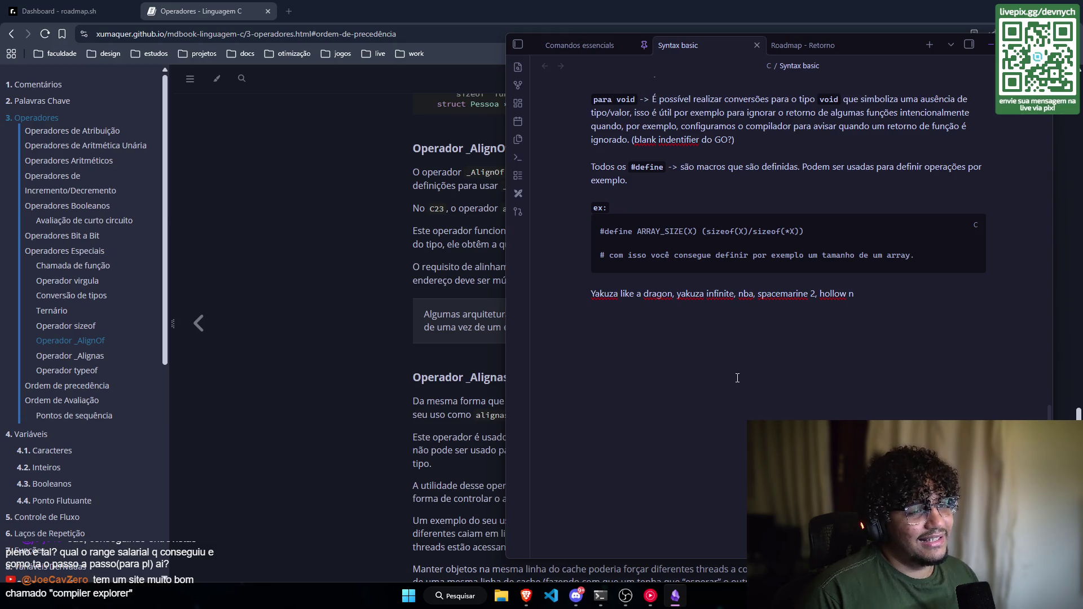
key("BackSpace")
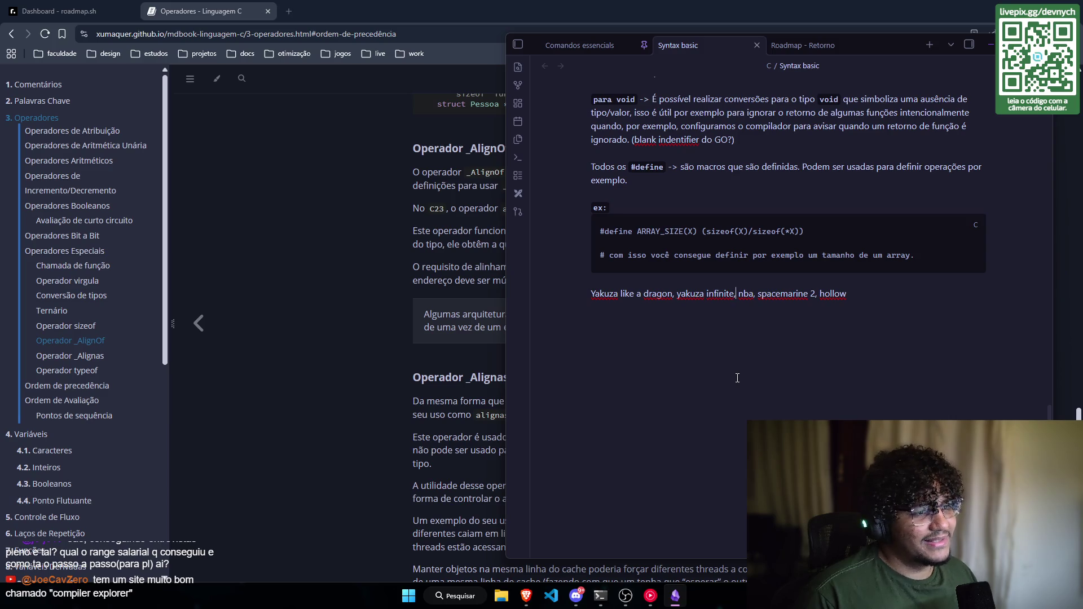
Step: Select the finished game list line, then switch over to the browser
key("End")
key("ctrl+shift+Left")
key("ctrl+shift+Left")
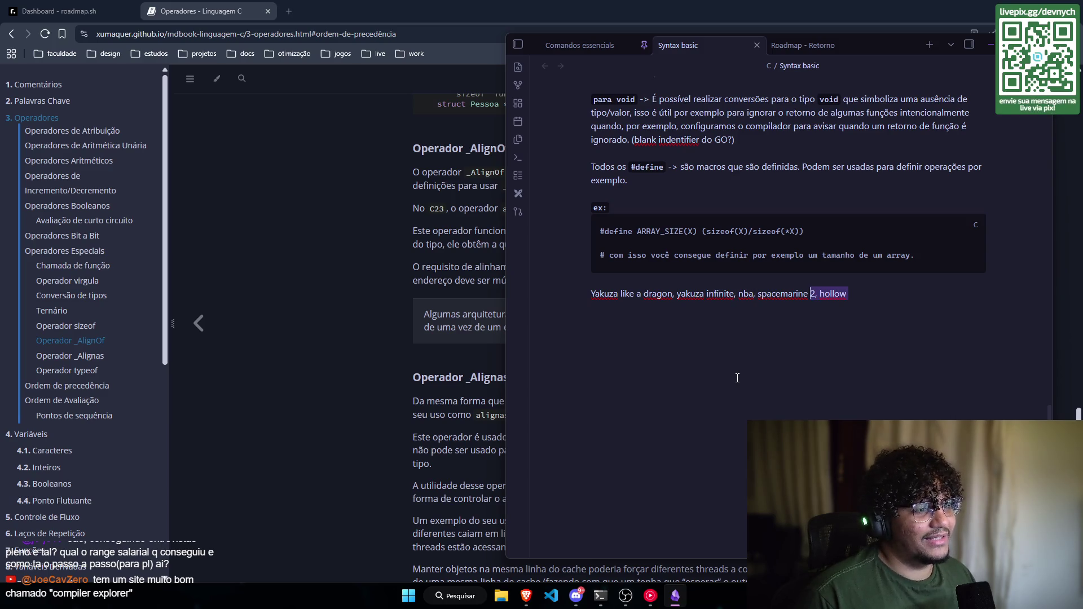
key("ctrl+shift+Left")
key("ctrl+shift+Left")
key("ctrl+shift+Left")
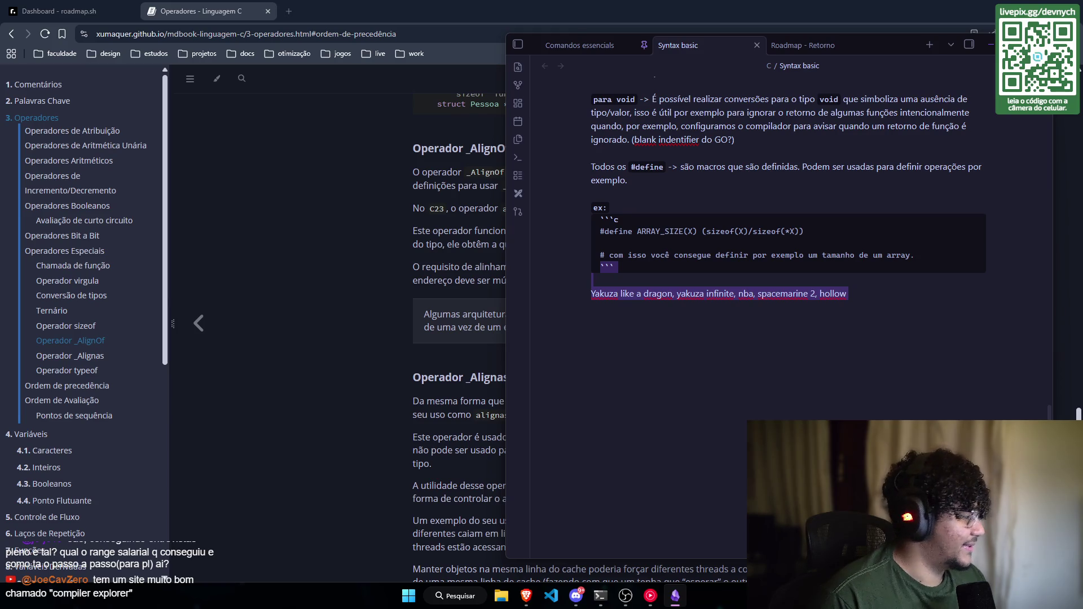
key("alt+Tab")
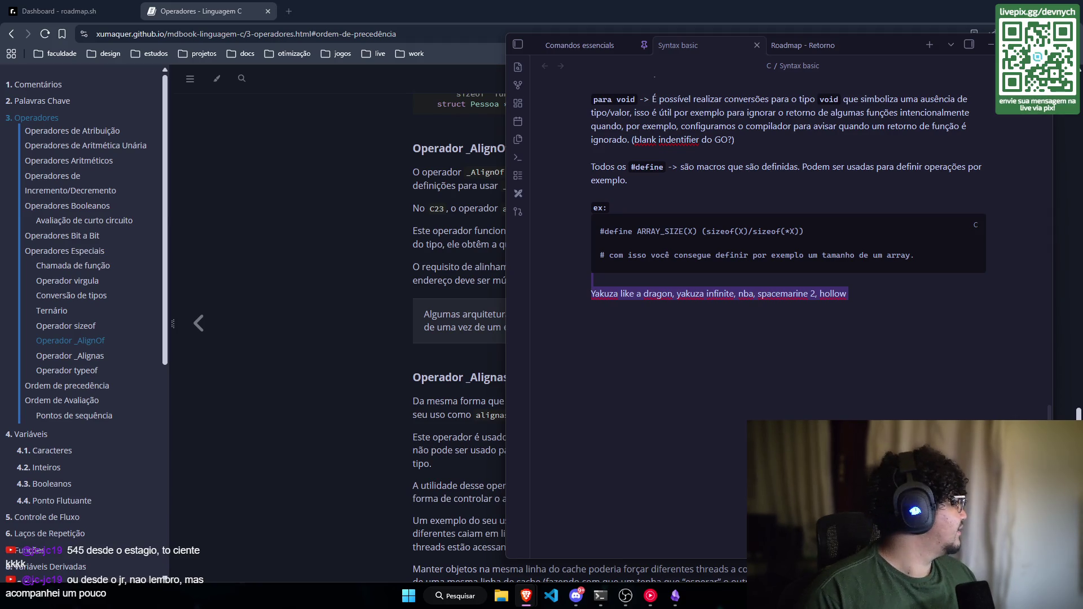
Step: Merge the Compiler Explorer window, showing square(int) in x86-64 gcc 15.2, into Brave's tab strip
key("alt+Tab")
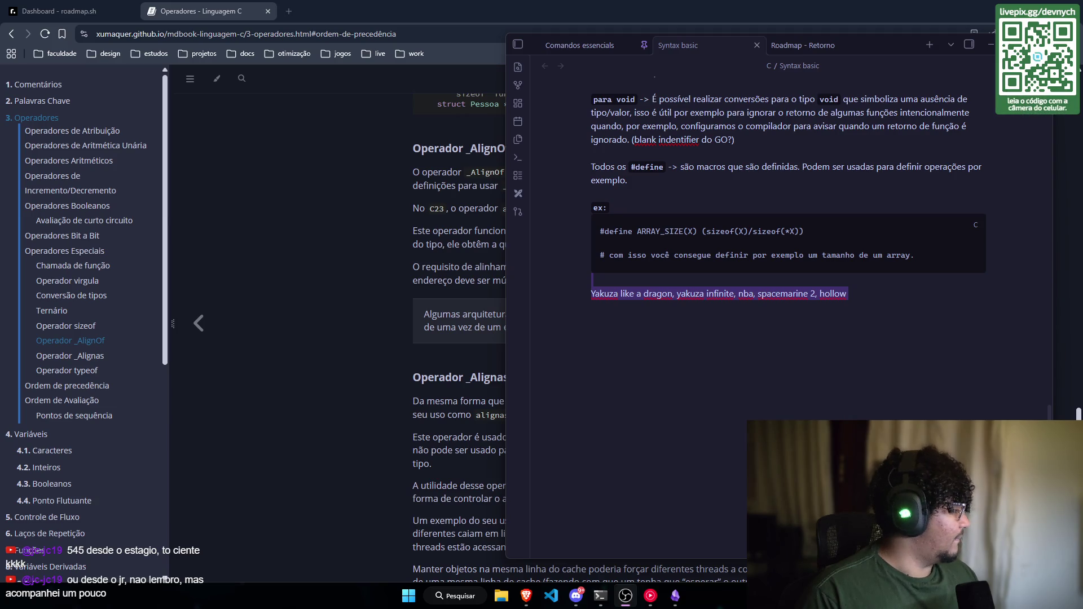
key("alt+Tab")
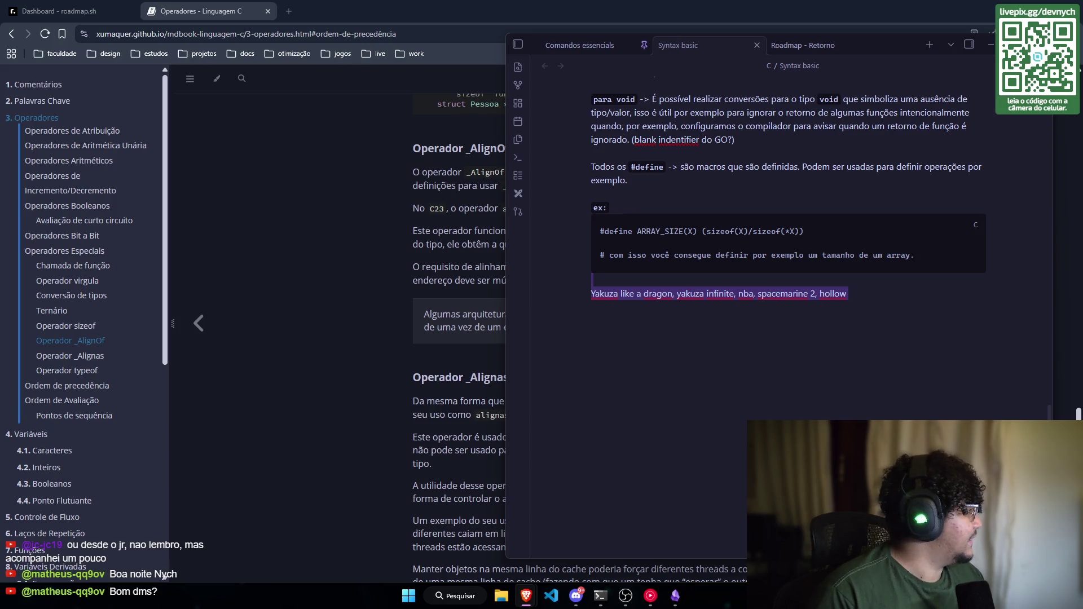
left_click_drag(73, 224, 282, 9)
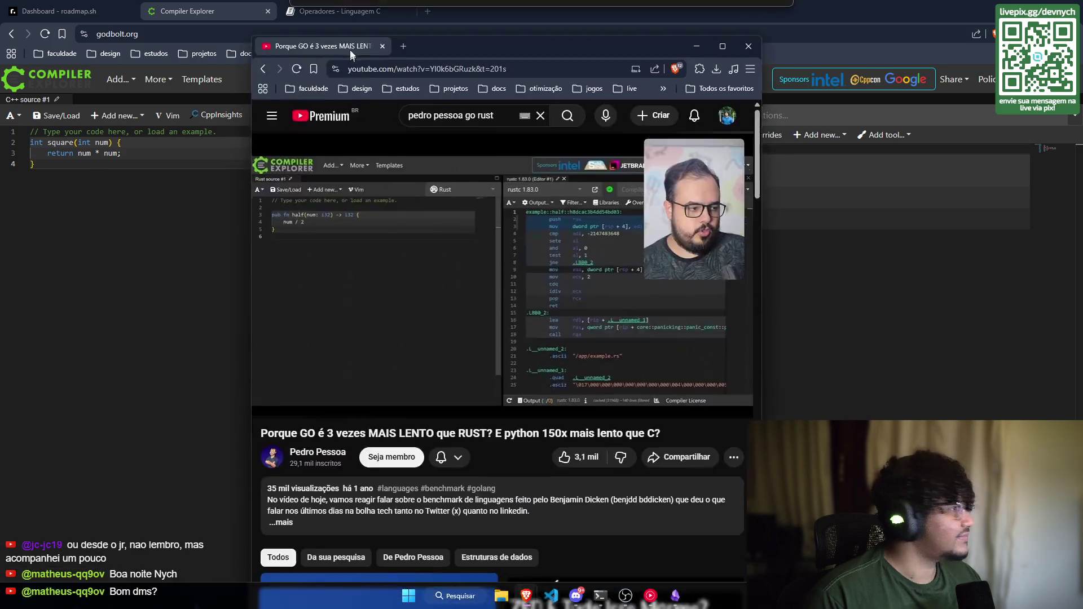
Step: Bring the YouTube video on why Go is slower than Rust into this browser window
left_click_drag(349, 49, 347, 14)
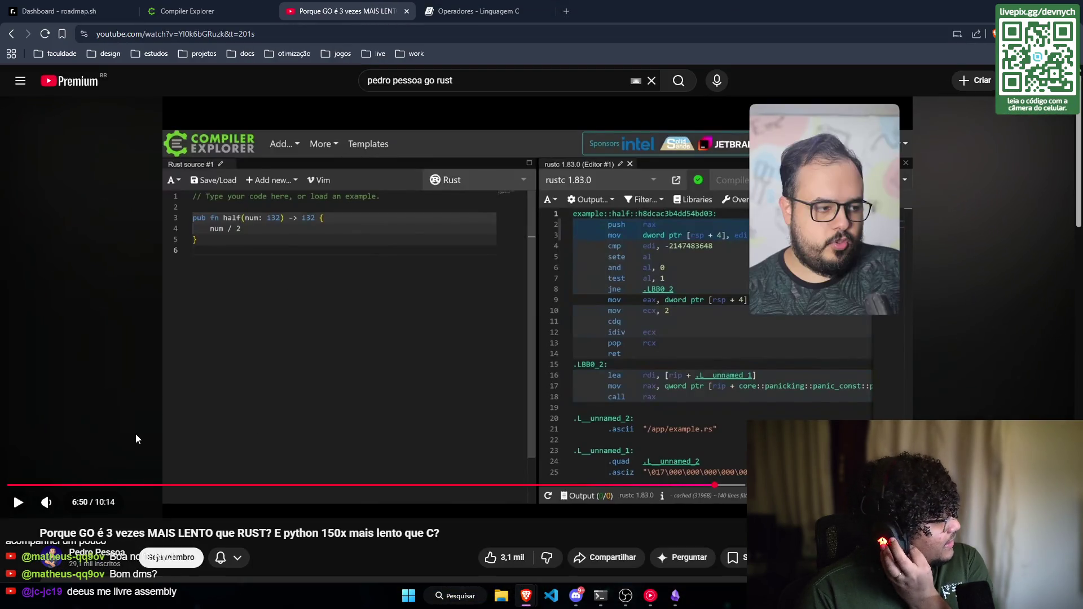
scroll(136, 432, "down", 2)
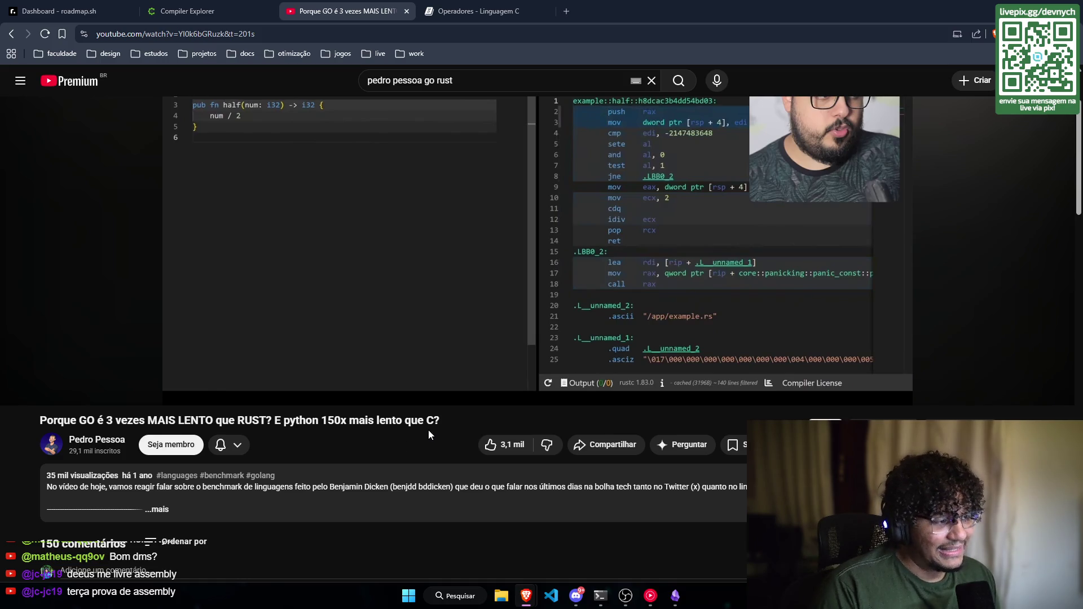
scroll(395, 468, "up", 2)
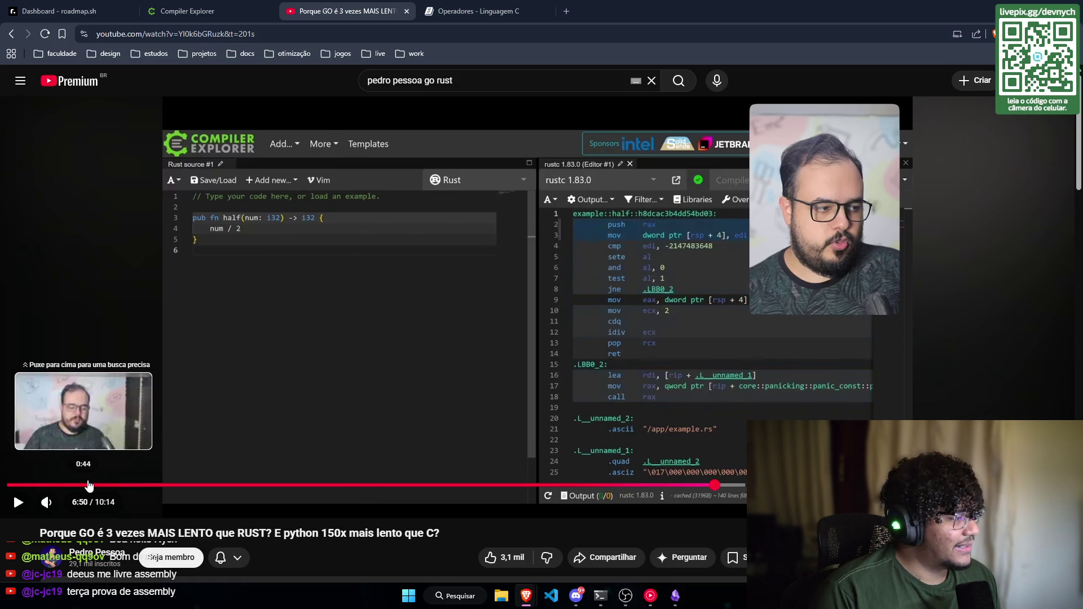
Step: Skim the video at 2:18, 6:40 and 7:44, then return to Compiler Explorer
left_click(246, 491)
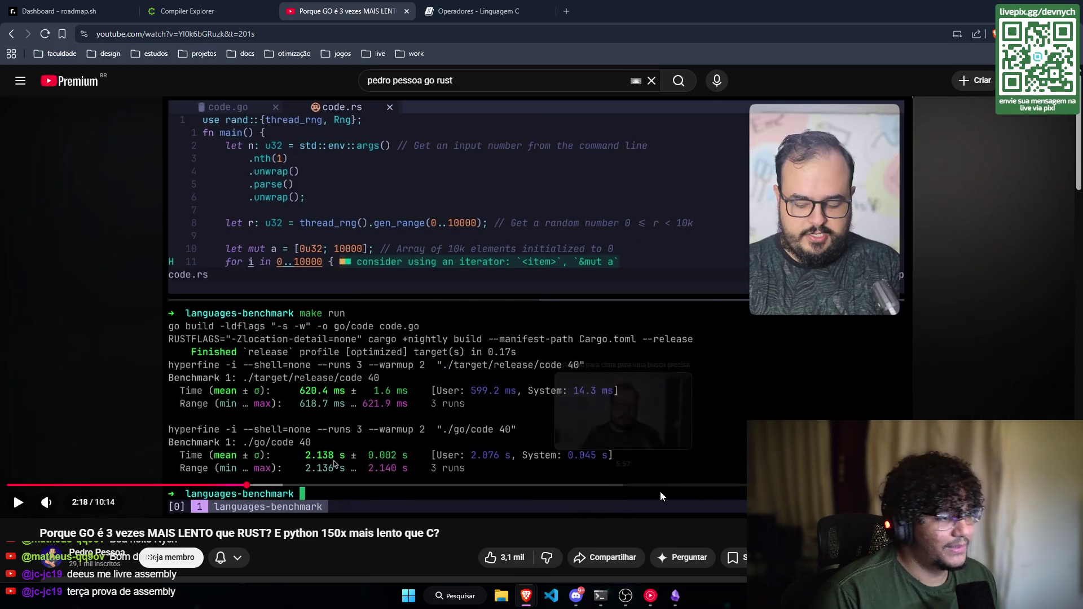
left_click(698, 486)
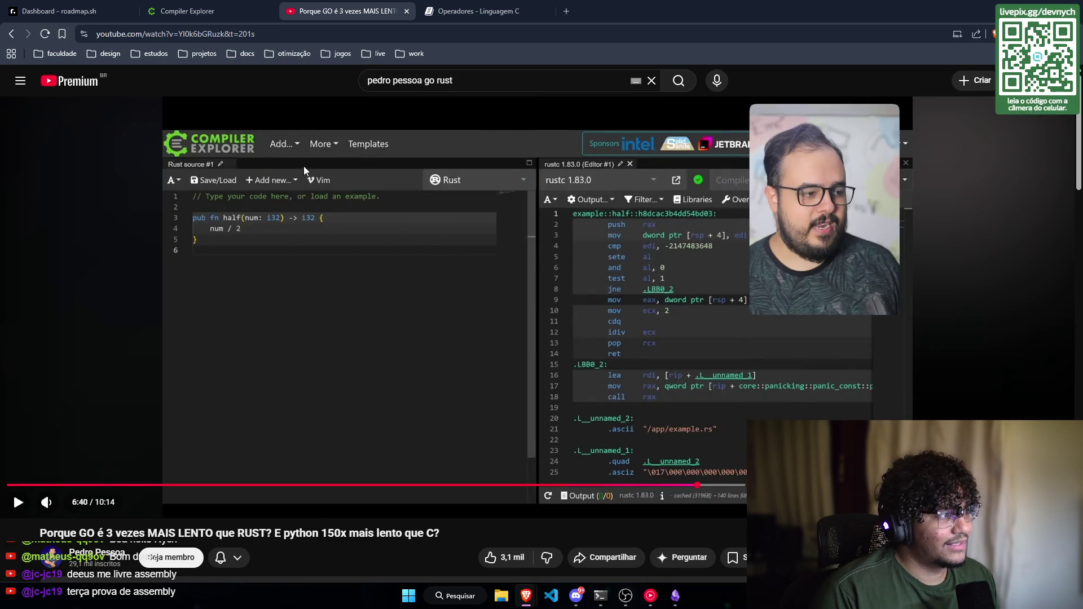
left_click_drag(699, 485, 769, 486)
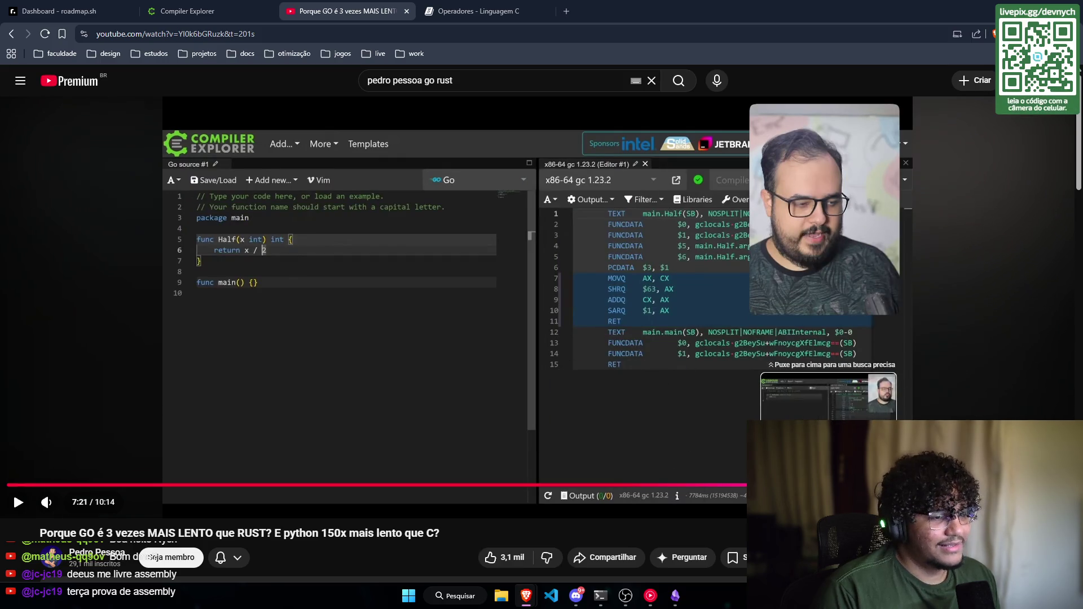
left_click(809, 483)
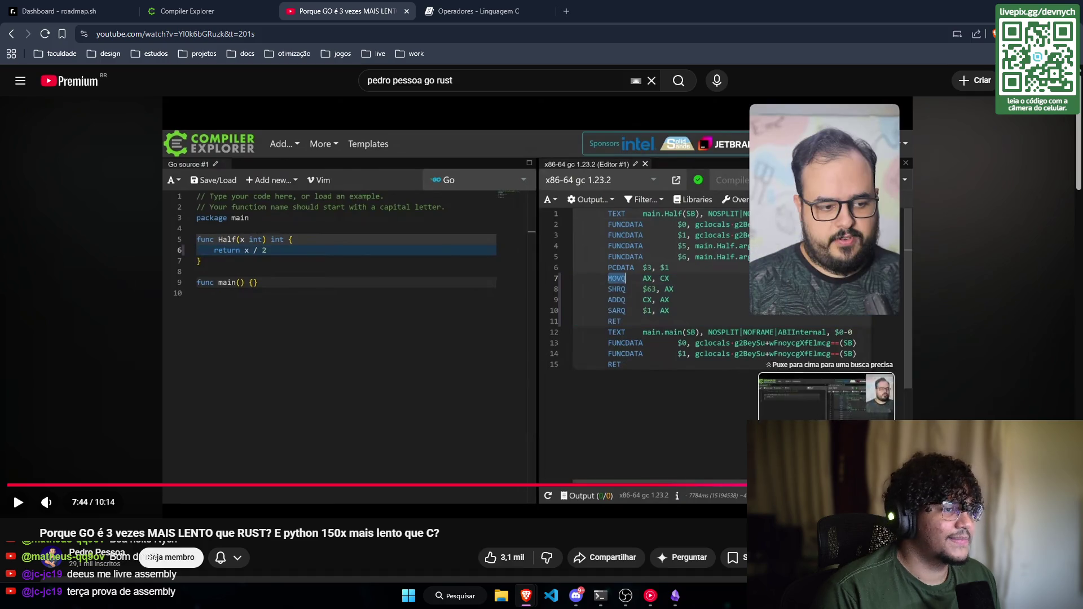
scroll(395, 386, "down", 3)
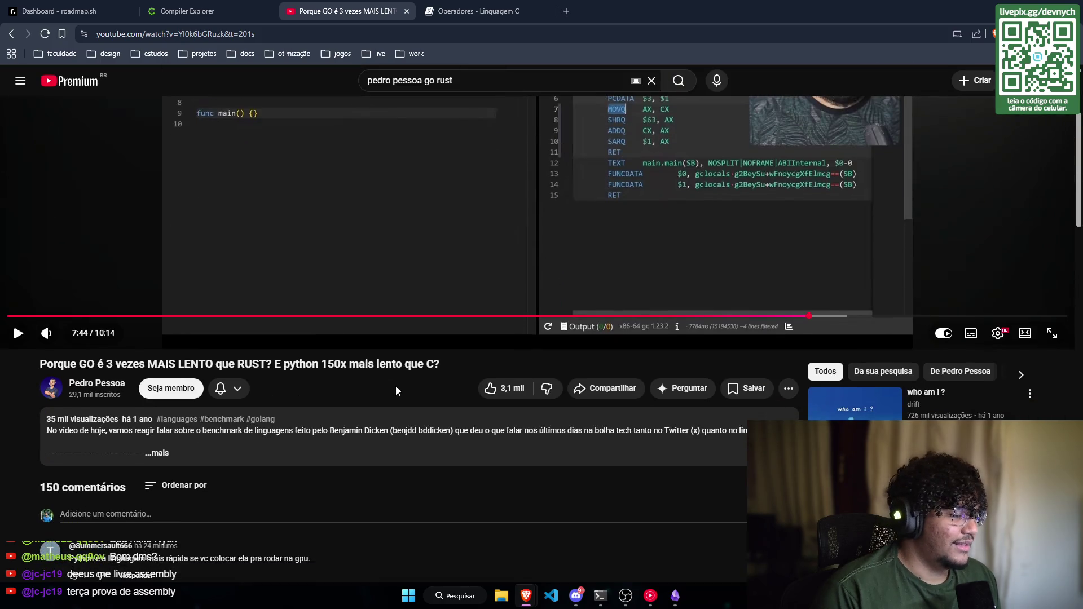
scroll(395, 388, "up", 3)
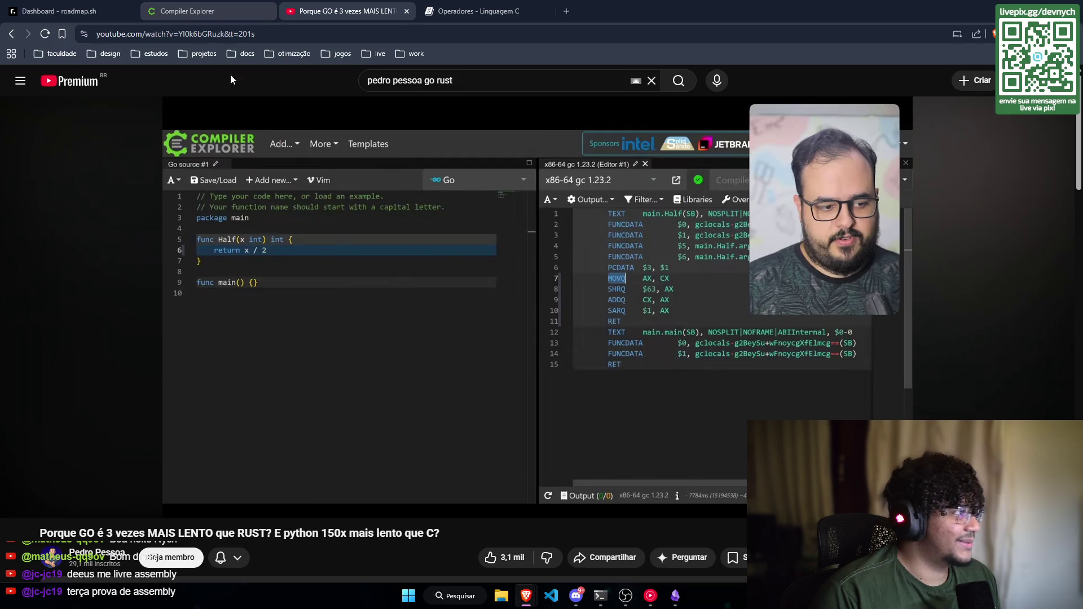
left_click(220, 7)
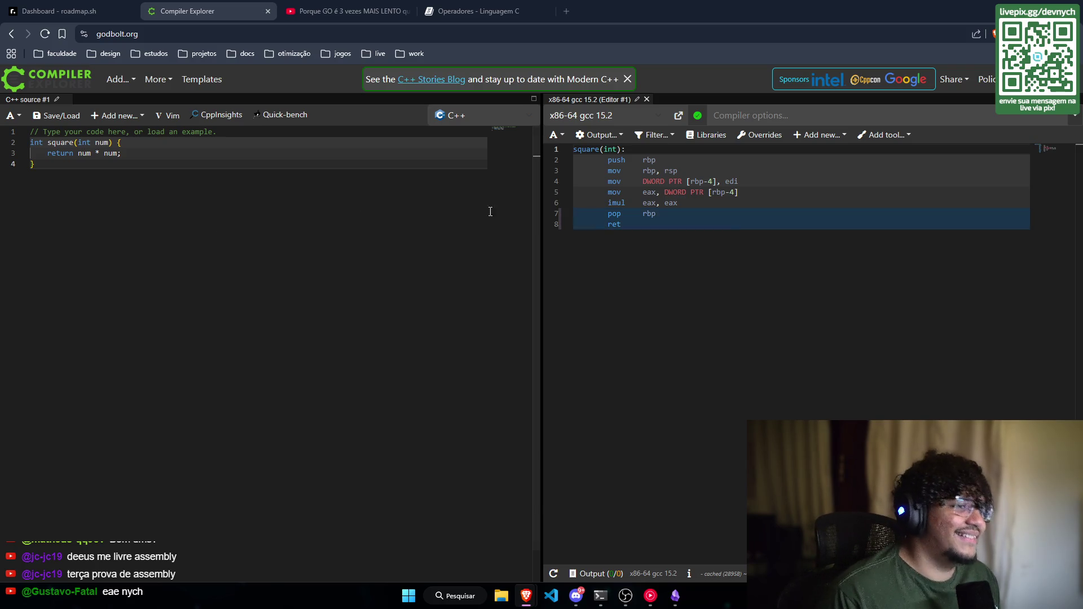
Step: Show roadmap.sh, then bring Obsidian forward with the Roadmap - Retorno note open and sidebar collapsed
left_click(128, 4)
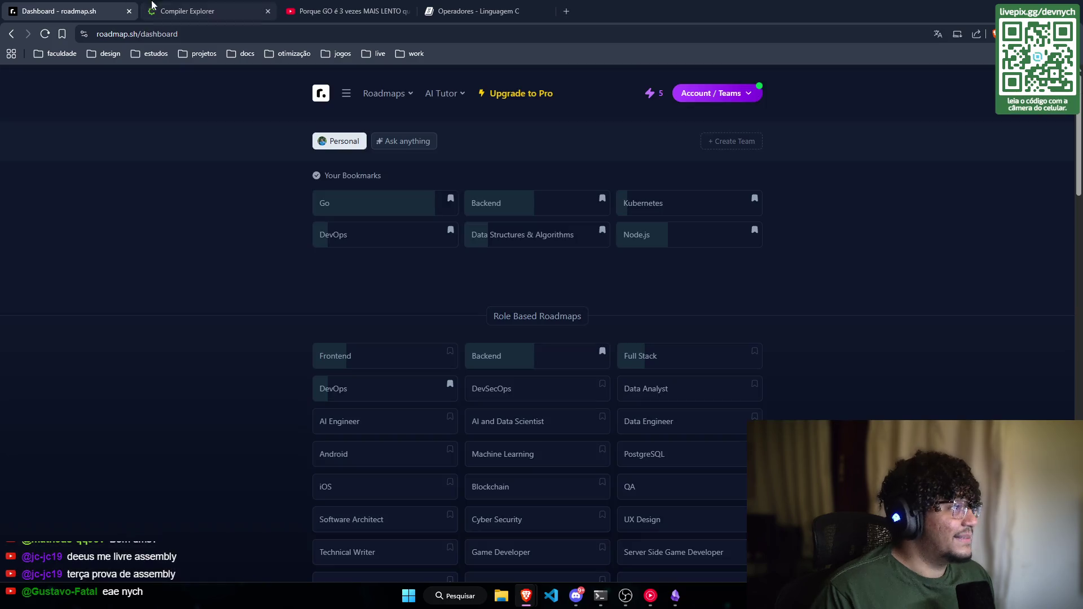
left_click(676, 596)
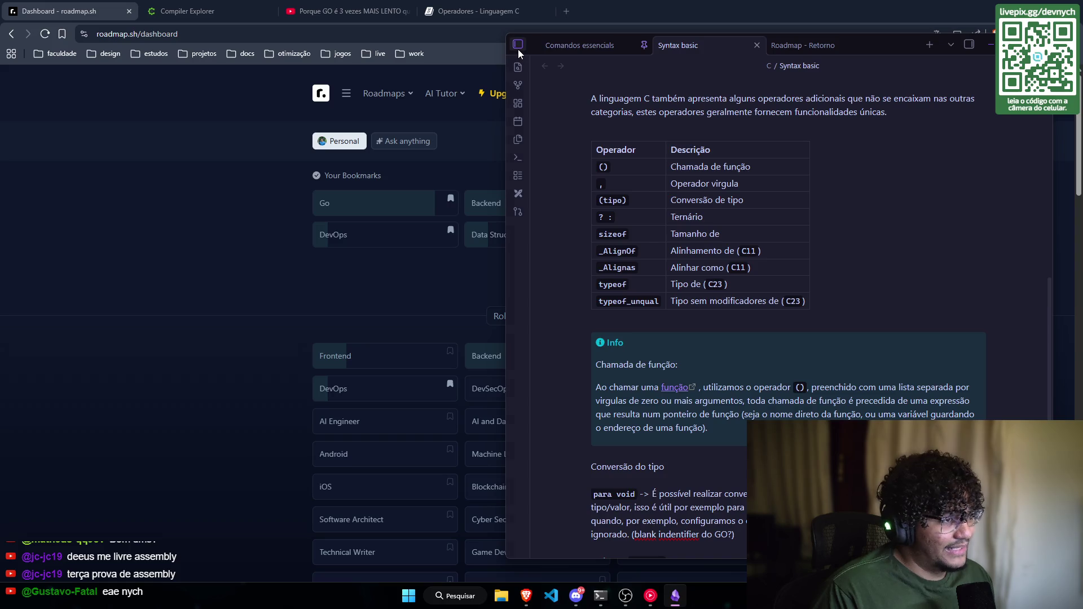
left_click(517, 46)
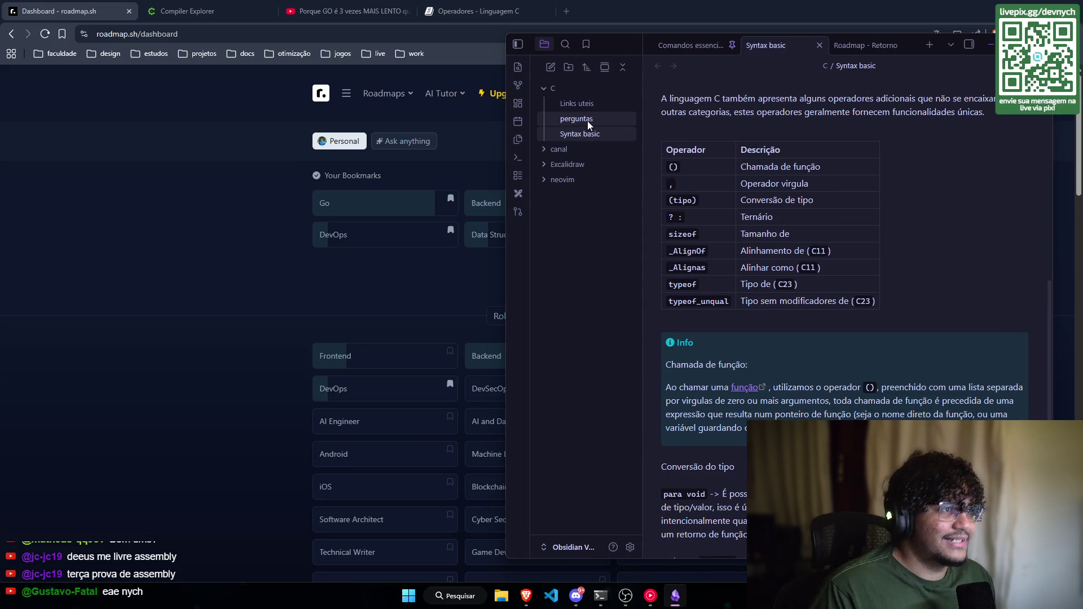
left_click(846, 46)
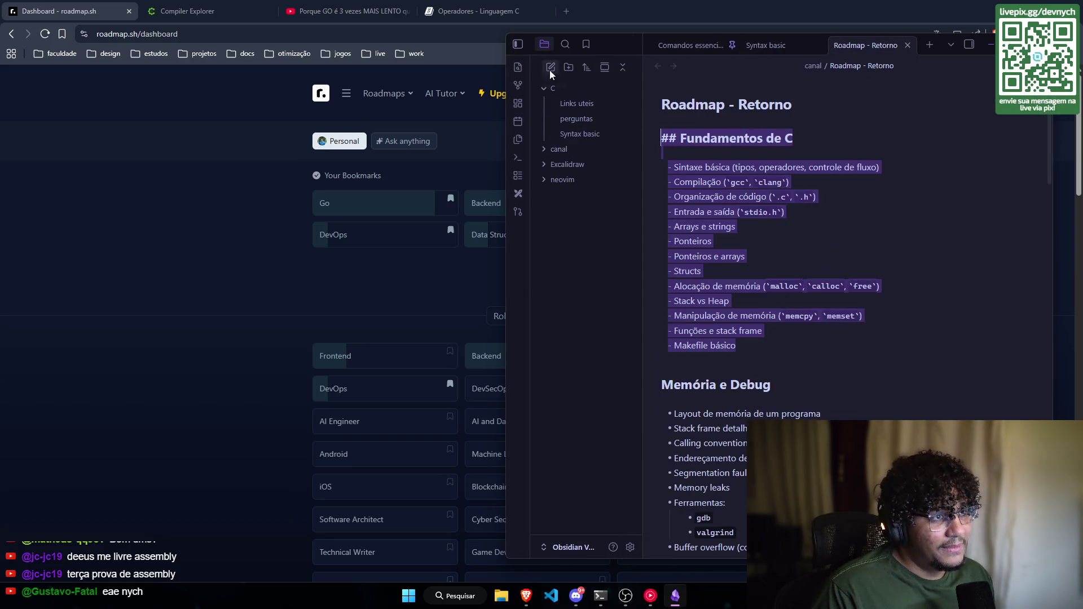
left_click(518, 44)
left_click(693, 380)
Step: Scroll through the roadmap note and select the Assembly (base) bullet list
scroll(704, 360, "down", 6)
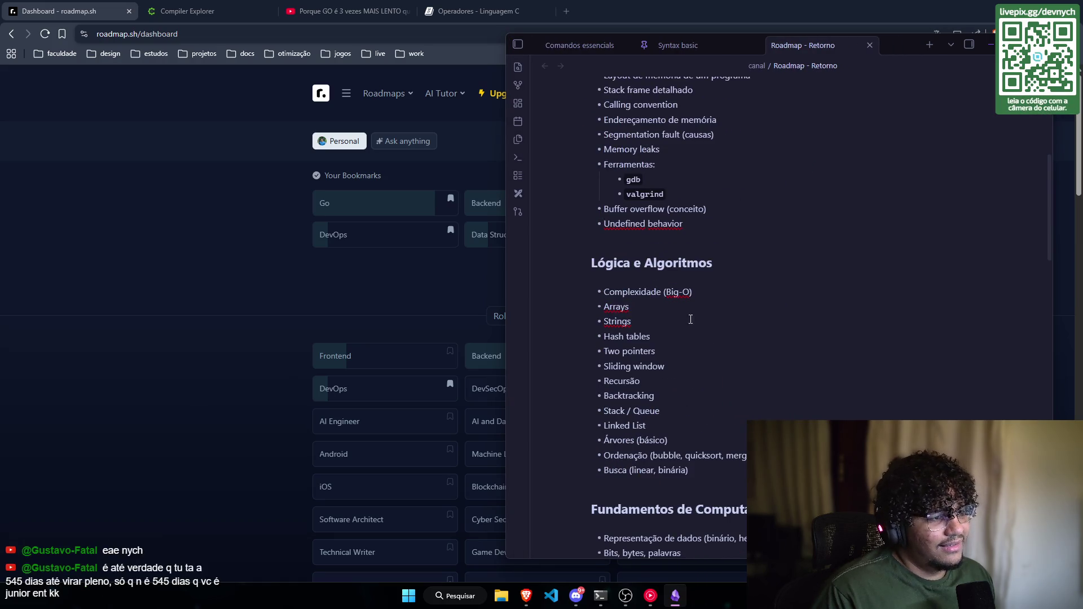
scroll(714, 344, "up", 3)
scroll(784, 154, "down", 10)
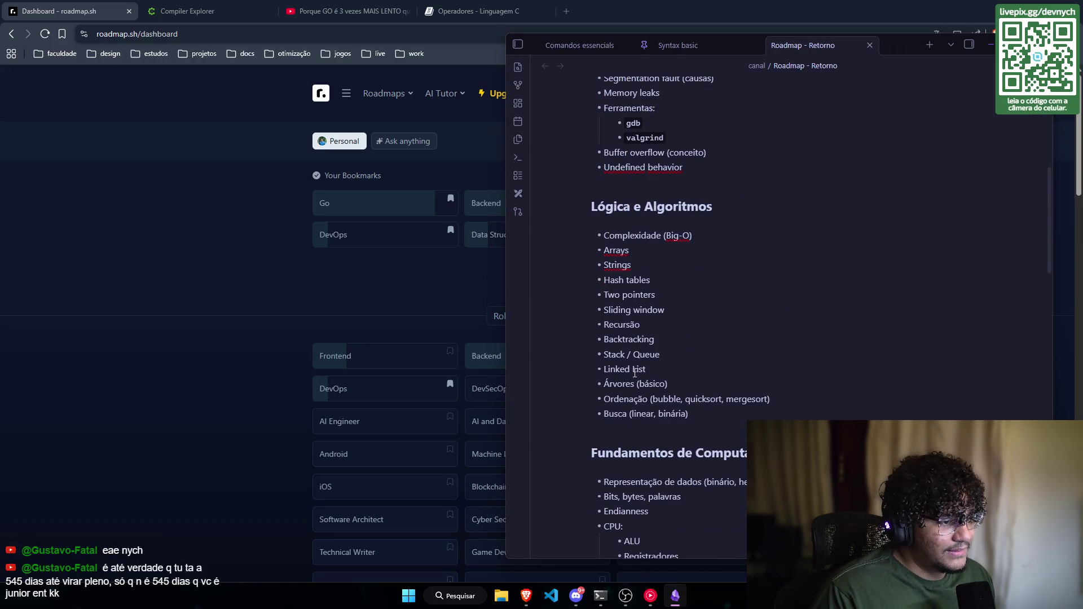
scroll(595, 237, "down", 1)
scroll(597, 282, "up", 5)
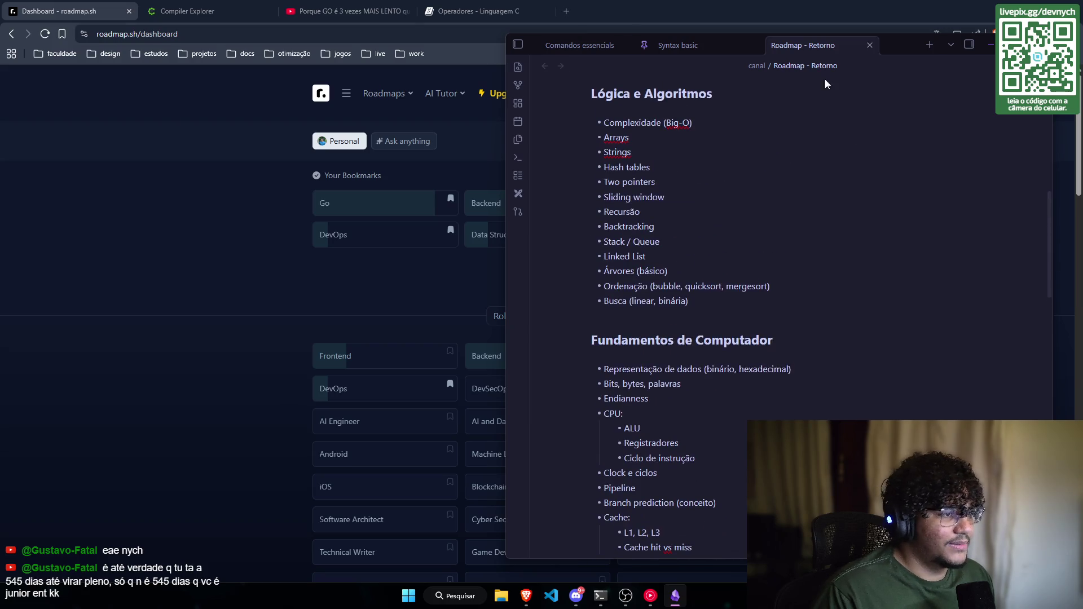
scroll(597, 282, "down", 5)
key("ctrl+a")
scroll(747, 321, "up", 5)
left_click(738, 335)
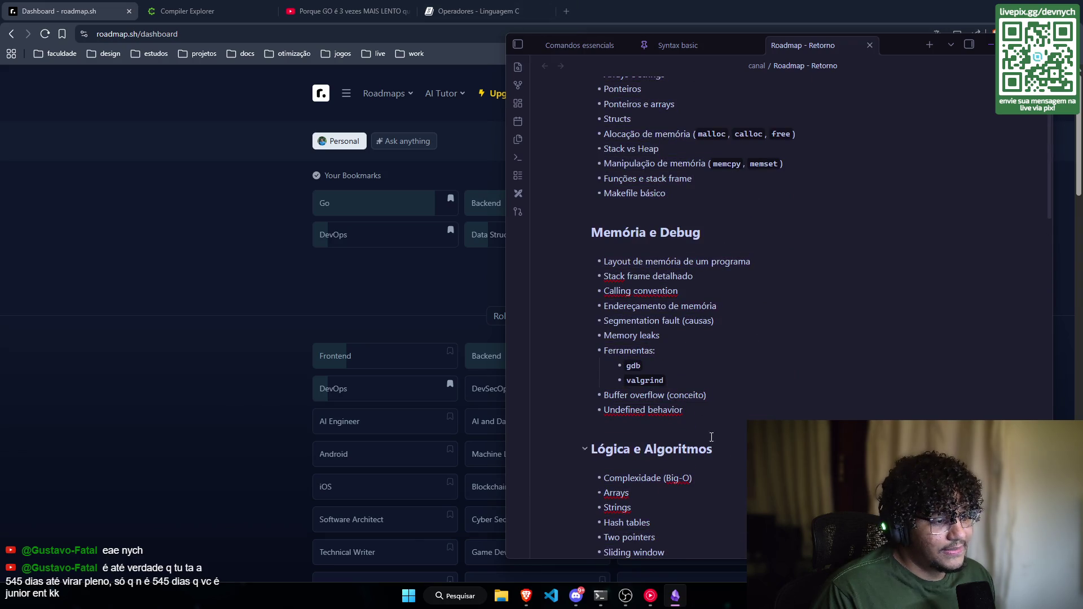
scroll(711, 433, "down", 5)
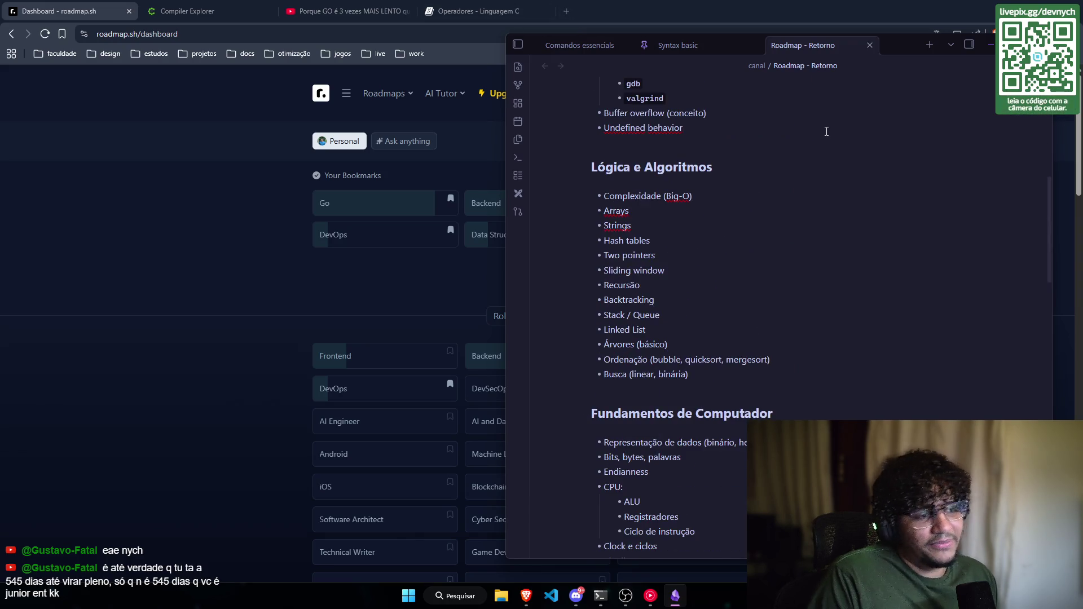
scroll(653, 222, "down", 8)
mouse_move(741, 323)
left_mouse_down()
mouse_move(592, 282)
mouse_move(566, 215)
left_mouse_up()
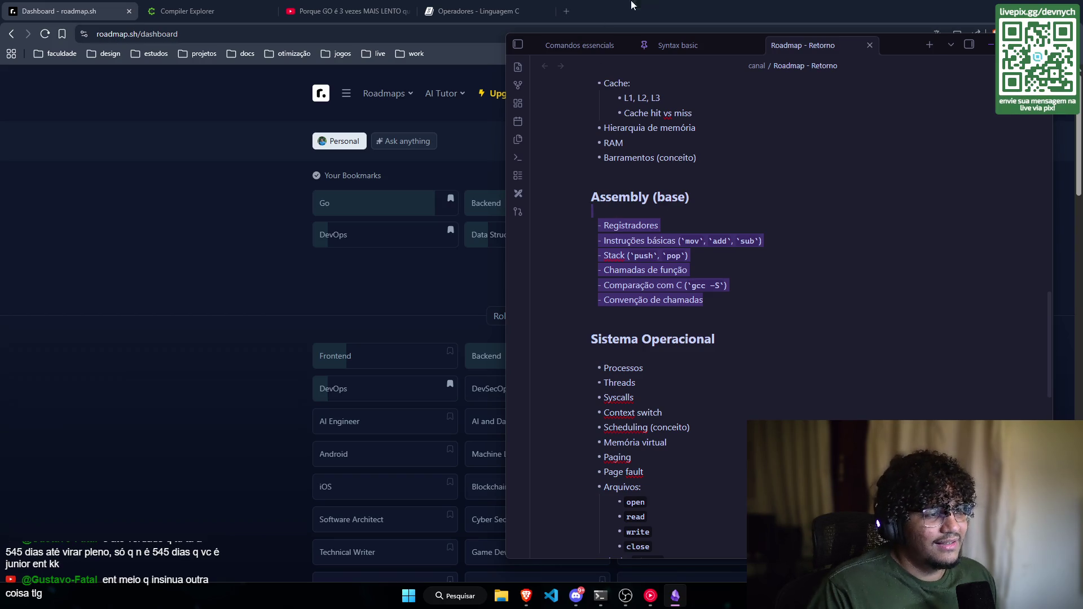
Step: Review the Assembly (base) section by selecting its heading and bullets
mouse_move(756, 307)
left_mouse_down()
mouse_move(676, 285)
mouse_move(576, 192)
left_mouse_up()
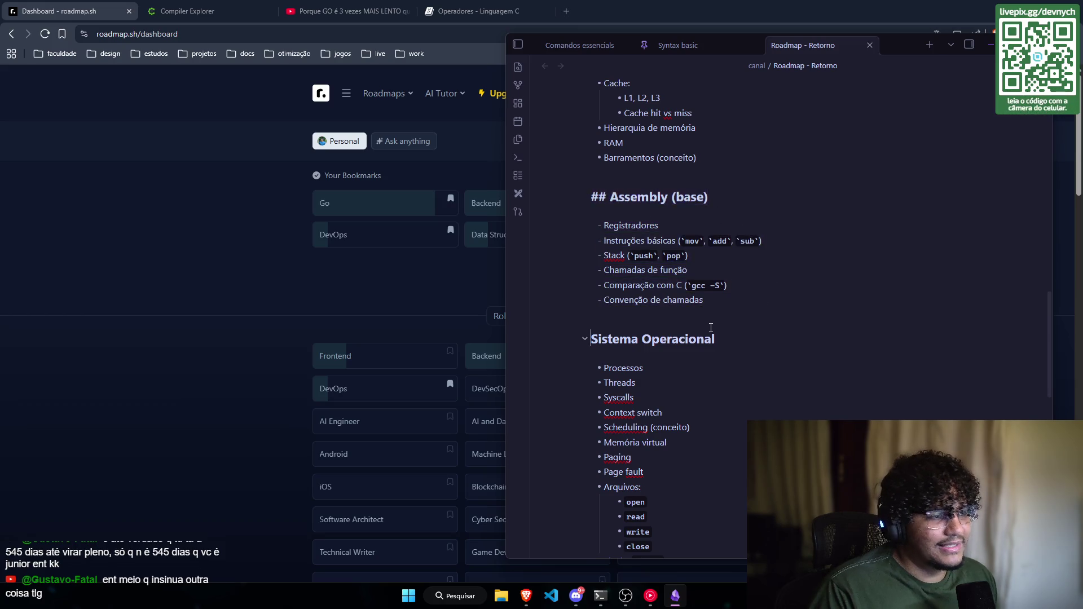
left_click(609, 339)
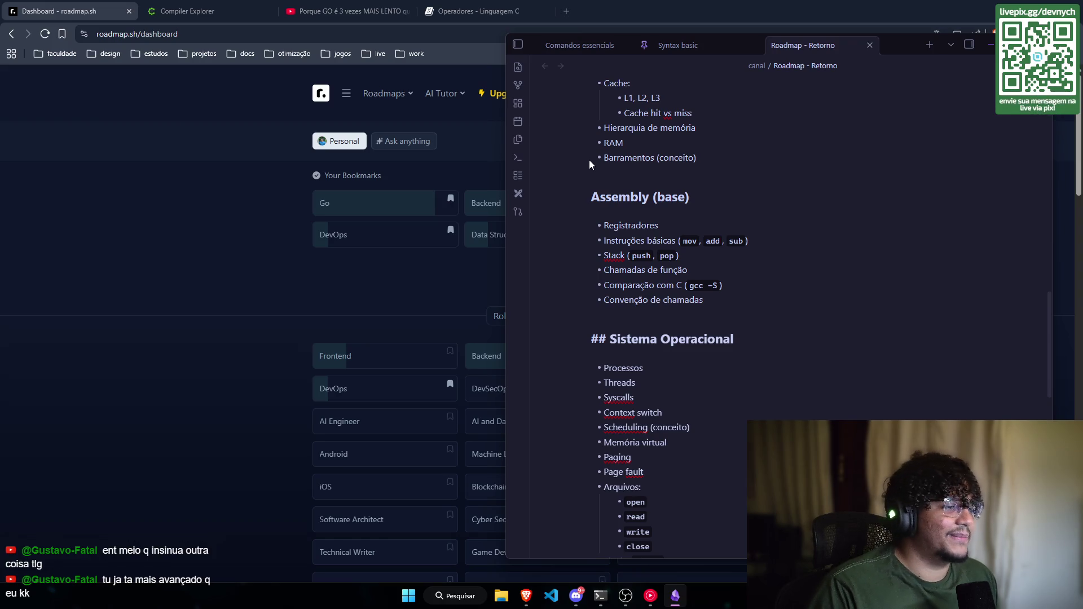
scroll(738, 375, "up", 2)
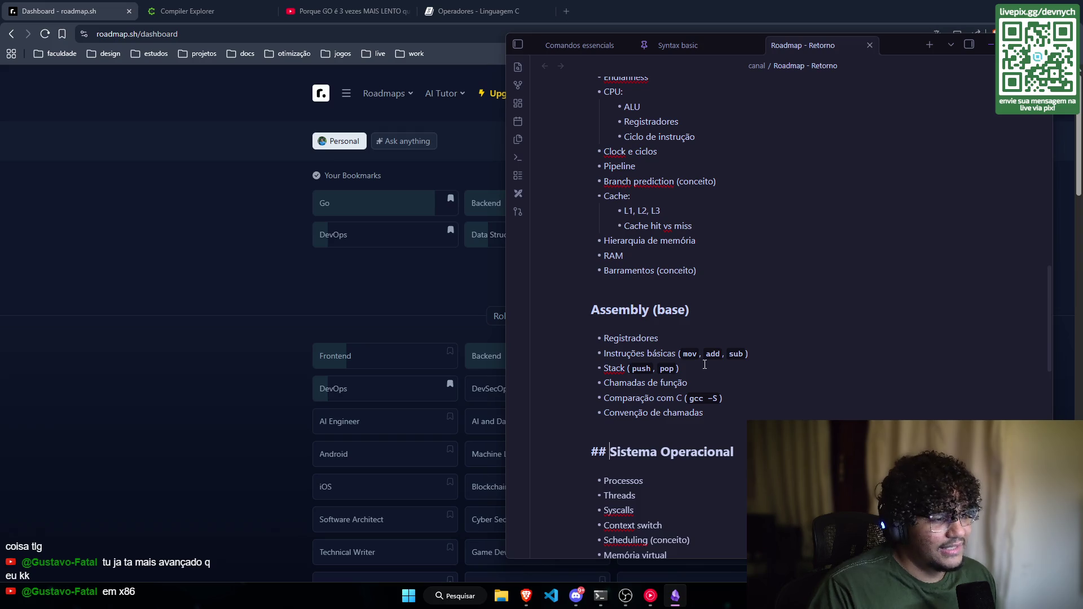
scroll(679, 365, "down", 1)
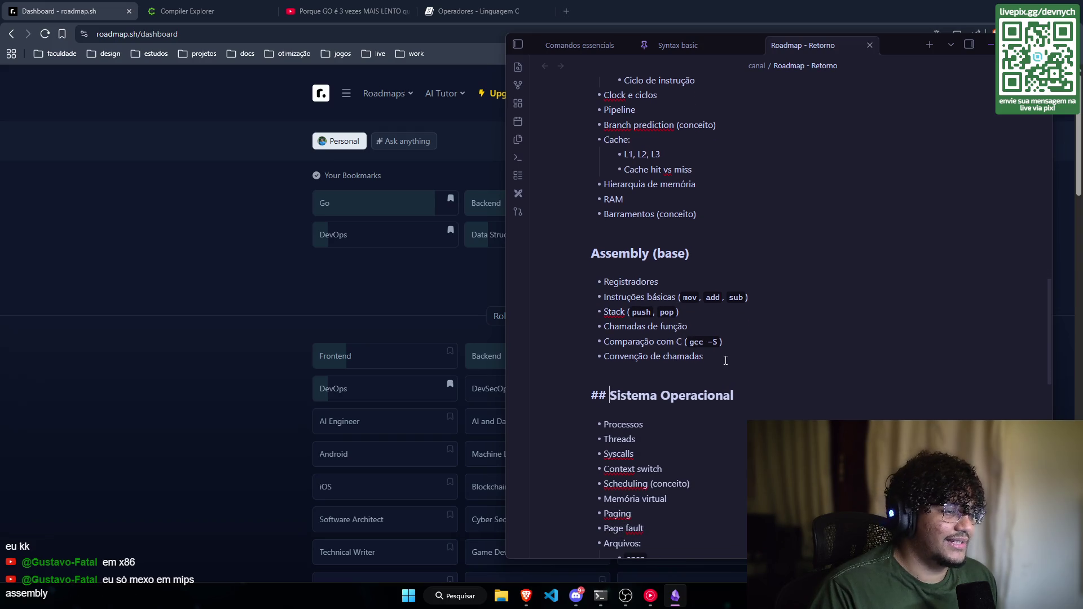
left_click_drag(705, 356, 590, 253)
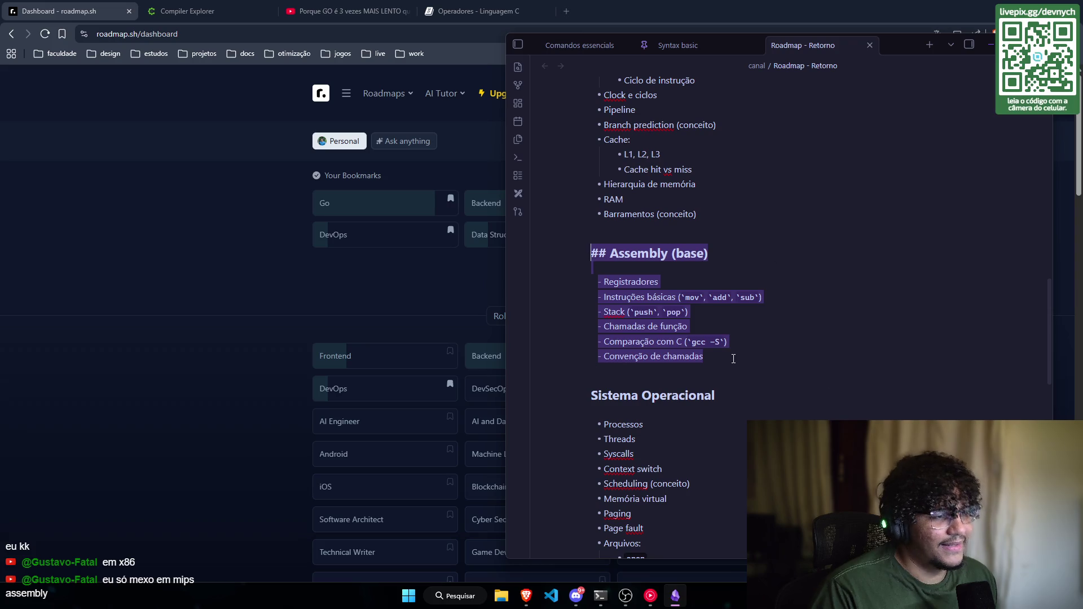
scroll(733, 359, "up", 5)
scroll(739, 355, "up", 1)
scroll(736, 361, "down", 6)
left_click(731, 369)
mouse_move(731, 369)
left_mouse_down()
mouse_move(618, 261)
mouse_move(598, 361)
mouse_move(604, 395)
left_mouse_up()
scroll(617, 261, "up", 2)
left_click(738, 331)
scroll(733, 331, "up", 2)
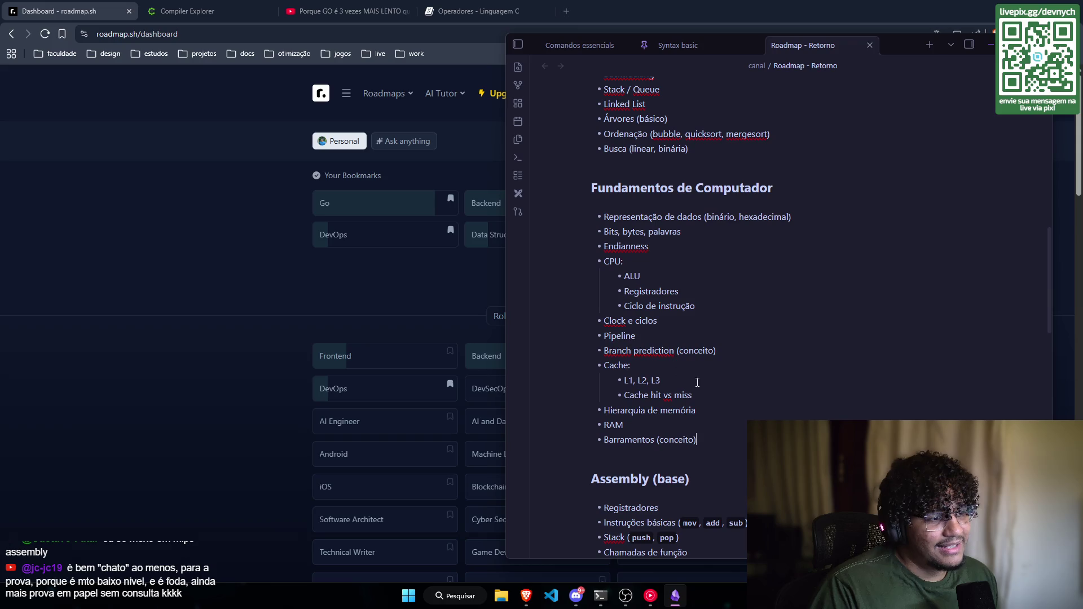
Step: Highlight Branch prediction through Cache hit vs miss, then scroll down to Sistema Operacional and Redes
left_click_drag(726, 396, 598, 349)
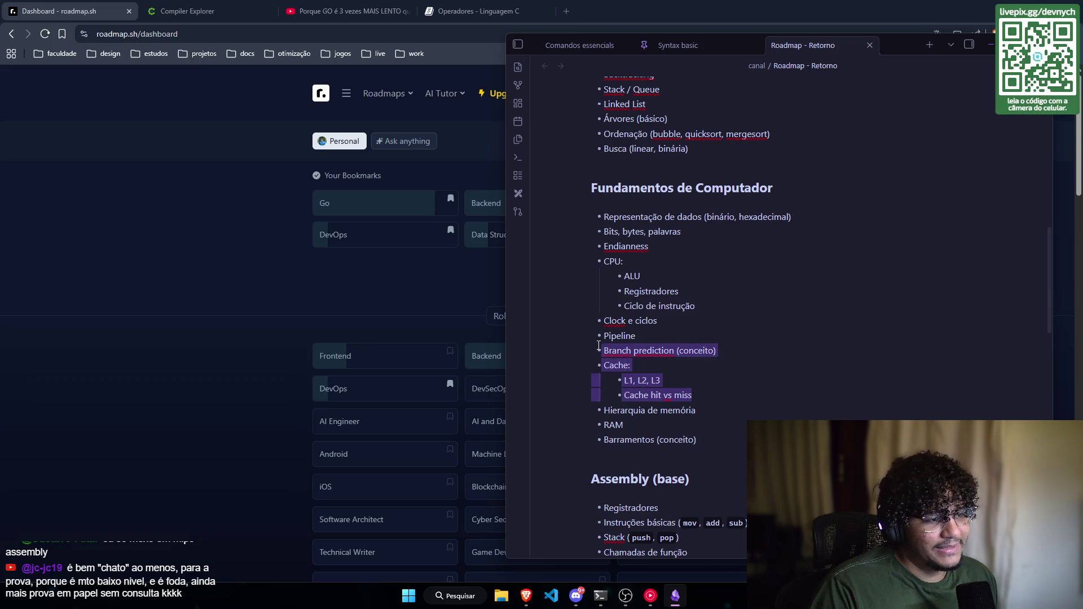
double_click(664, 351)
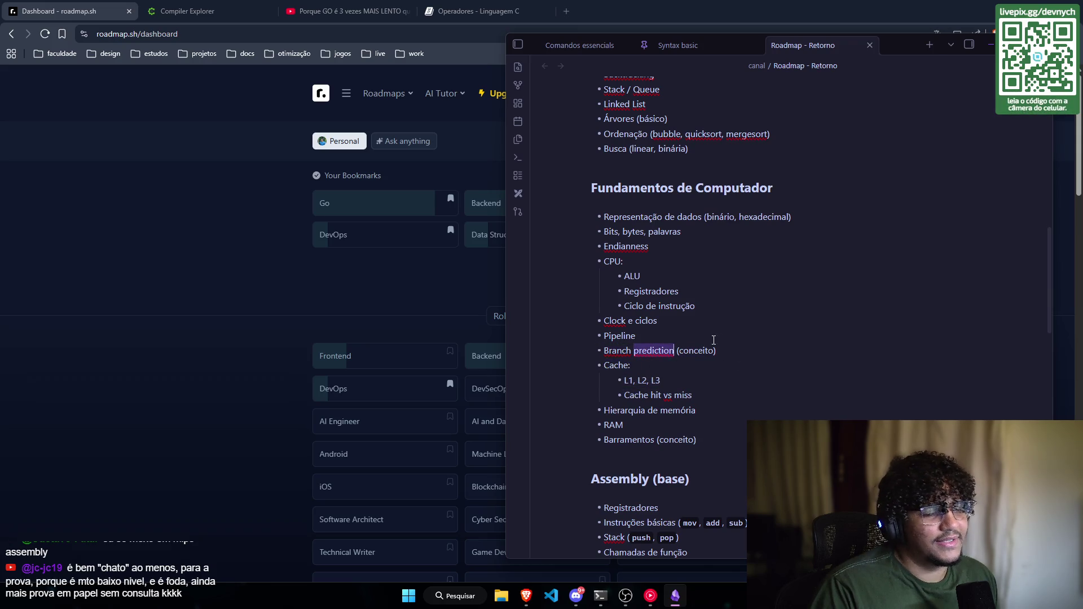
scroll(714, 340, "up", 1)
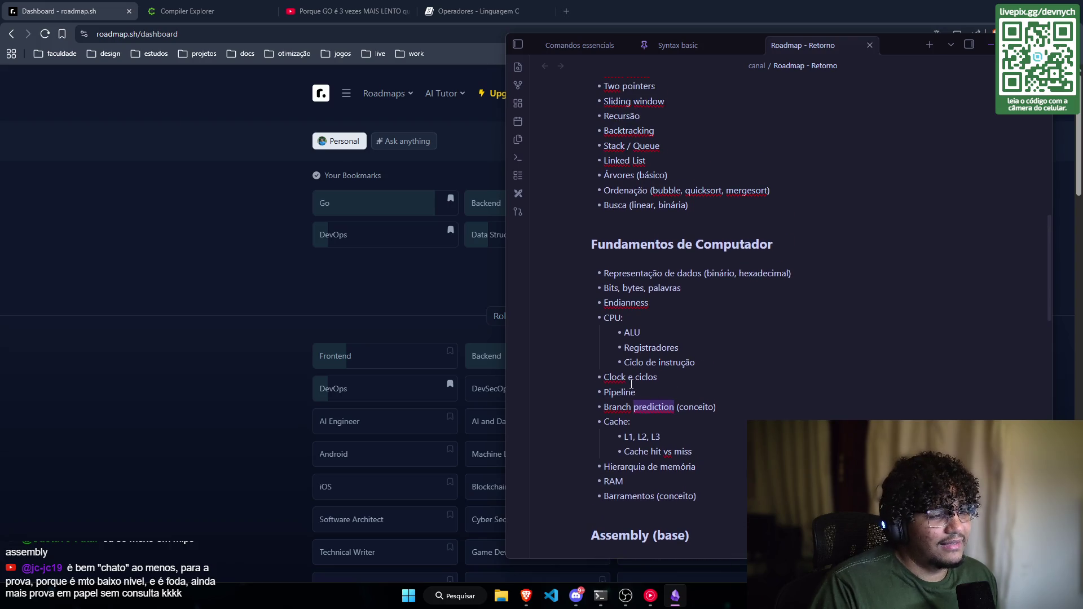
scroll(691, 397, "down", 1)
mouse_move(698, 441)
left_mouse_down()
mouse_move(601, 410)
mouse_move(570, 197)
left_mouse_up()
left_click(717, 342)
scroll(714, 340, "down", 8)
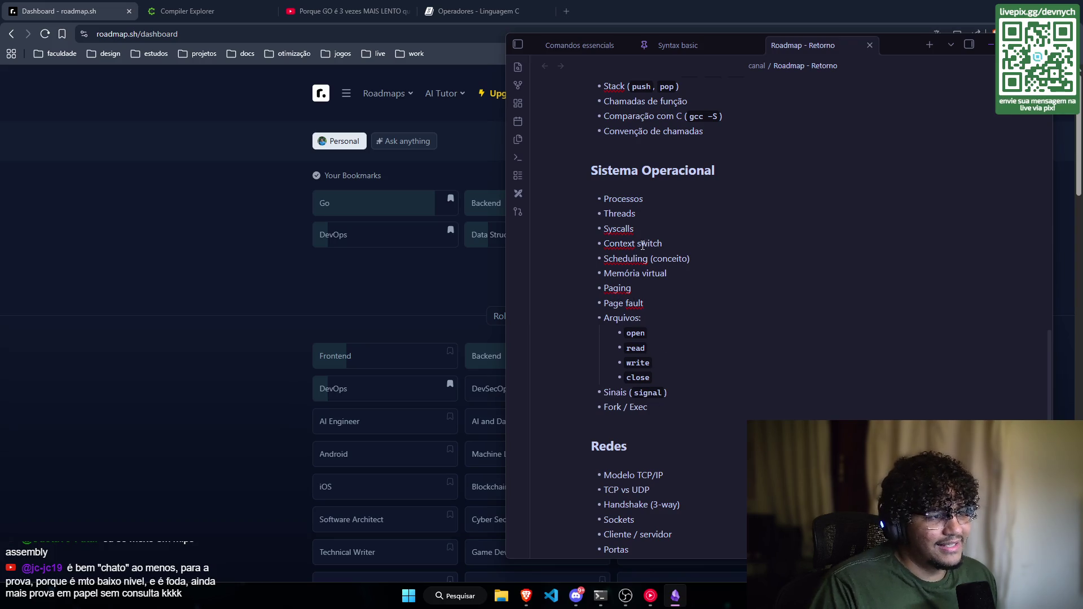
scroll(662, 329, "down", 2)
left_click_drag(691, 352, 583, 148)
scroll(615, 233, "down", 3)
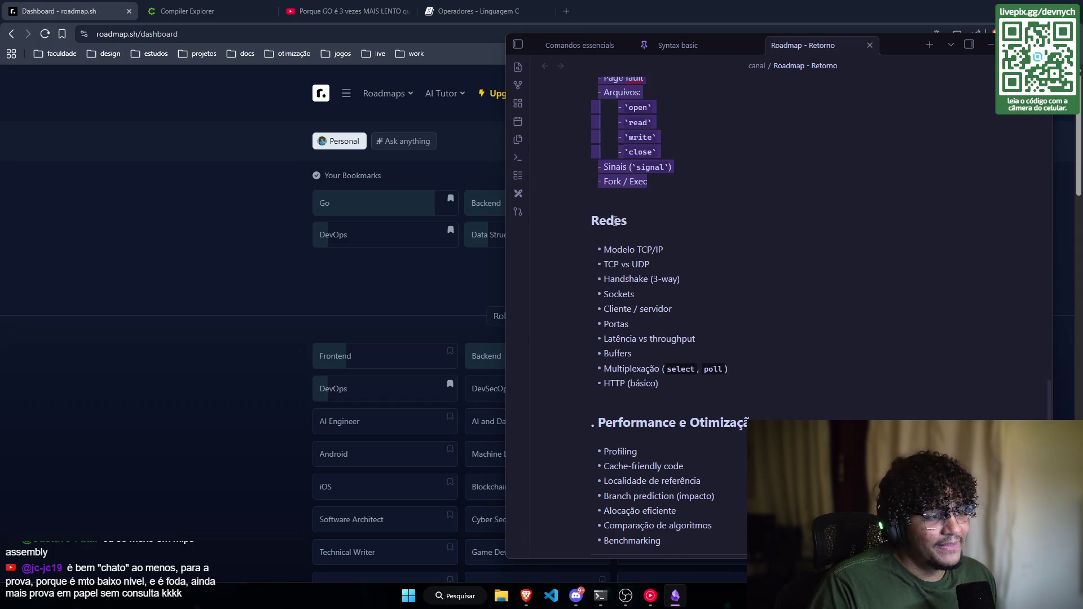
mouse_move(709, 393)
left_mouse_down()
mouse_move(697, 339)
mouse_move(592, 234)
left_mouse_up()
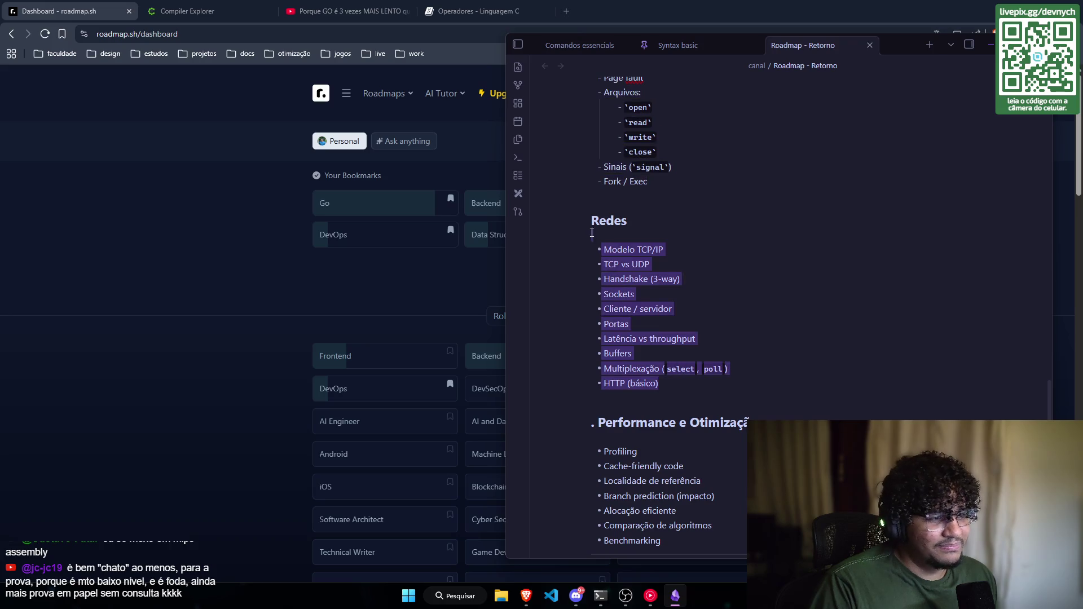
left_click(718, 306)
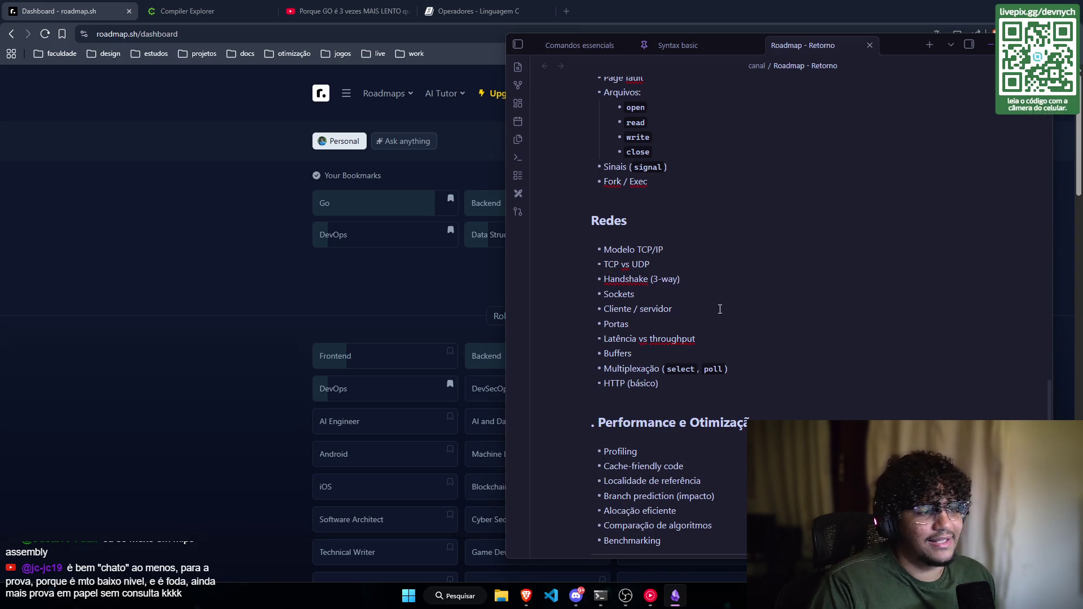
Step: Select the Redes and Fundamentos de C sections, then minimize Obsidian to reveal roadmap.sh
mouse_move(677, 385)
left_mouse_down()
mouse_move(626, 333)
mouse_move(591, 220)
left_mouse_up()
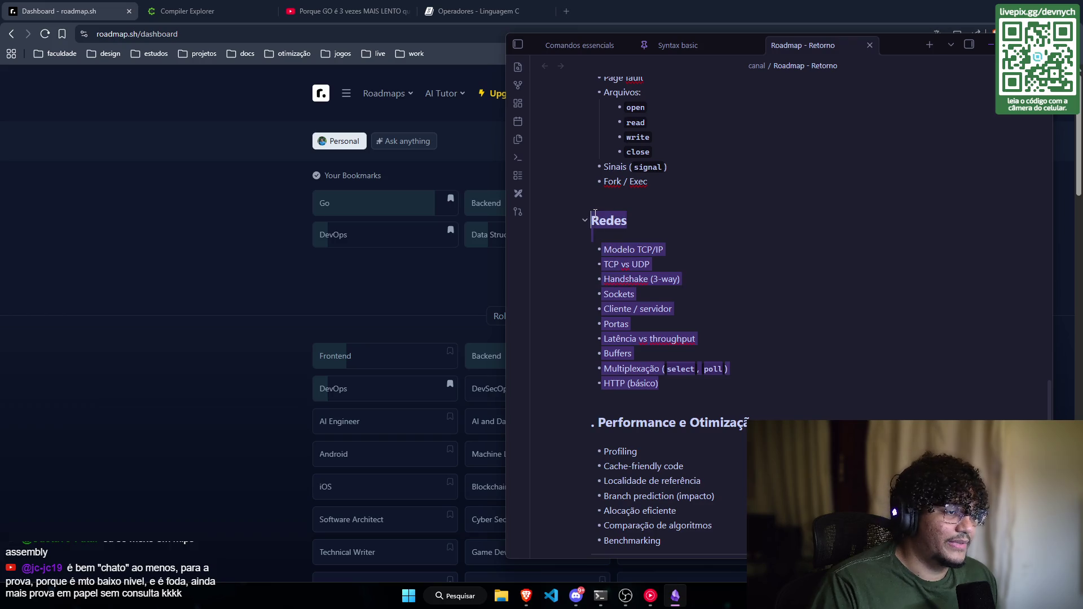
left_click(677, 386)
left_click_drag(677, 387, 575, 226)
scroll(758, 269, "down", 2)
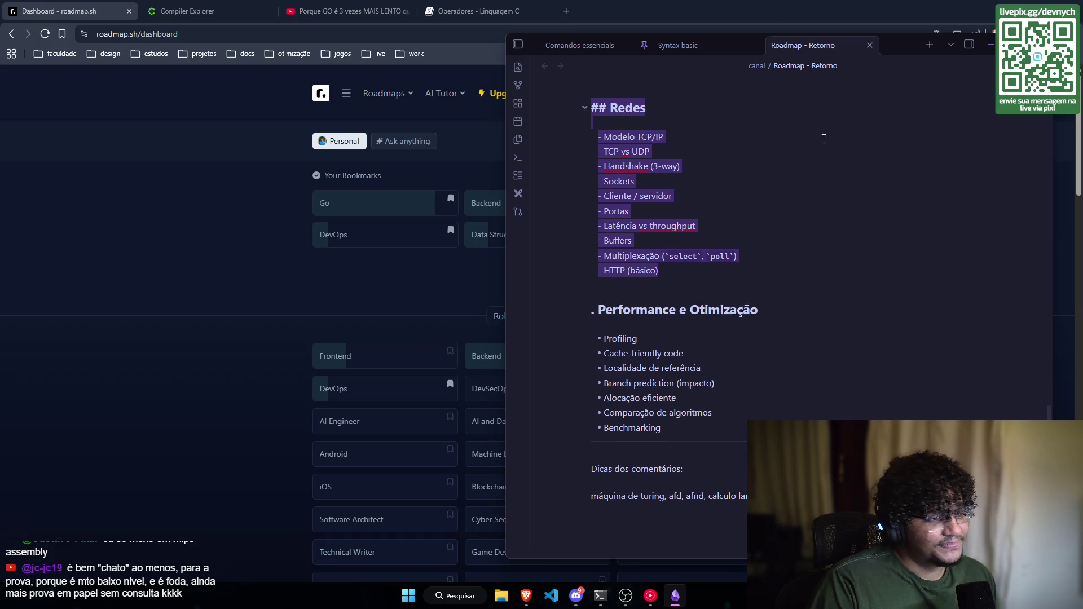
scroll(757, 269, "up", 2)
scroll(757, 270, "up", 15)
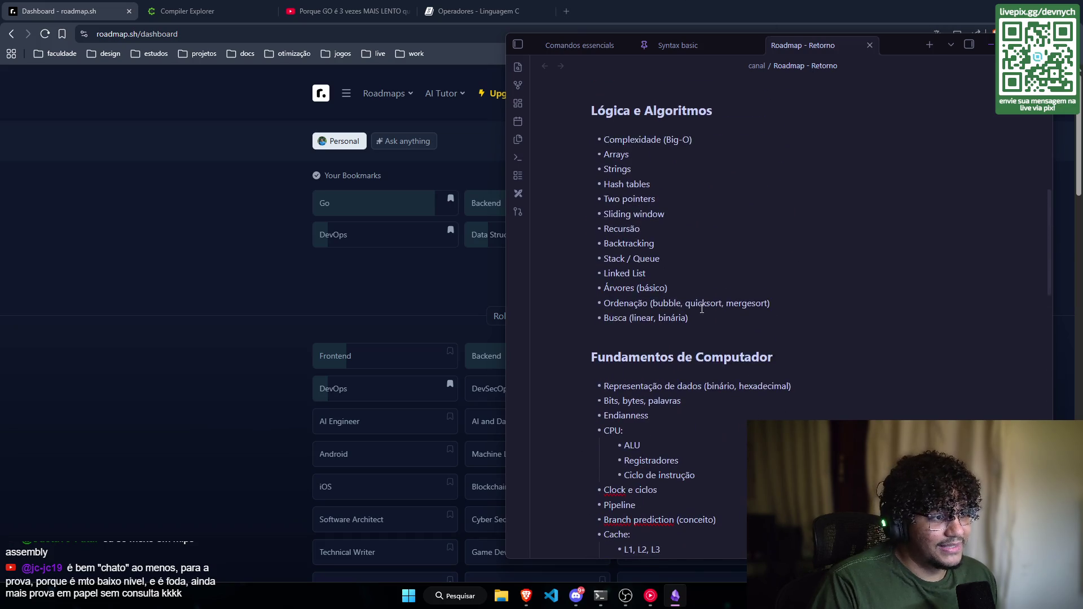
scroll(695, 330, "up", 10)
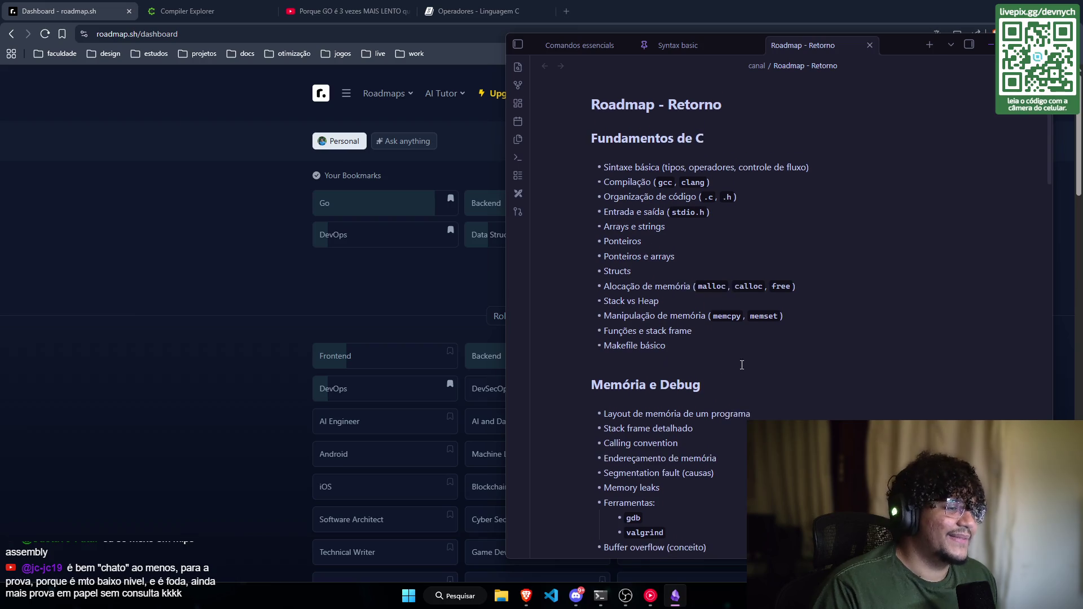
left_click_drag(765, 359, 643, 85)
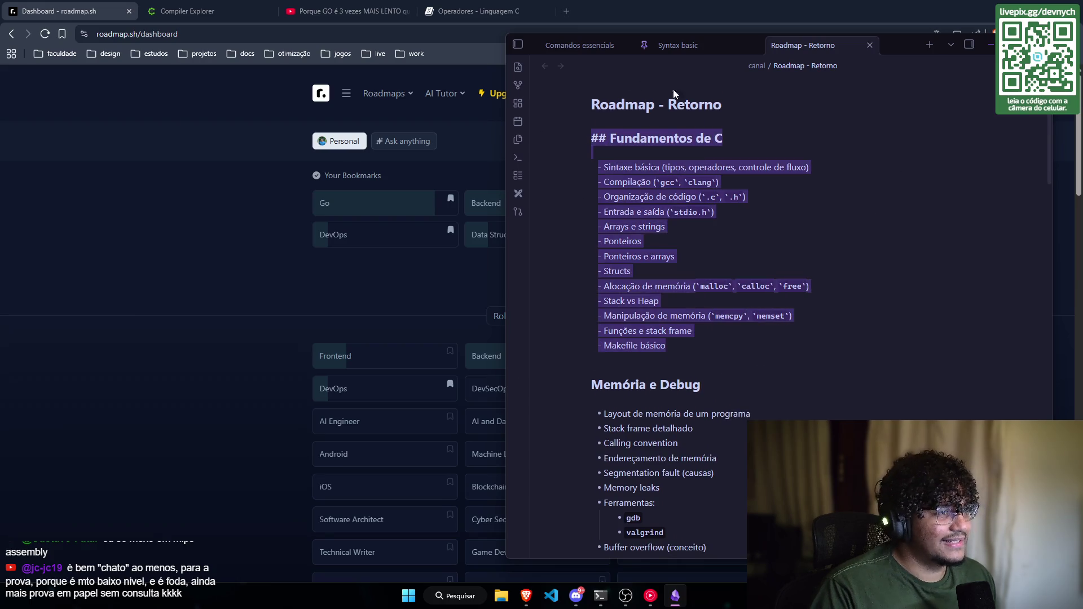
left_click(990, 50)
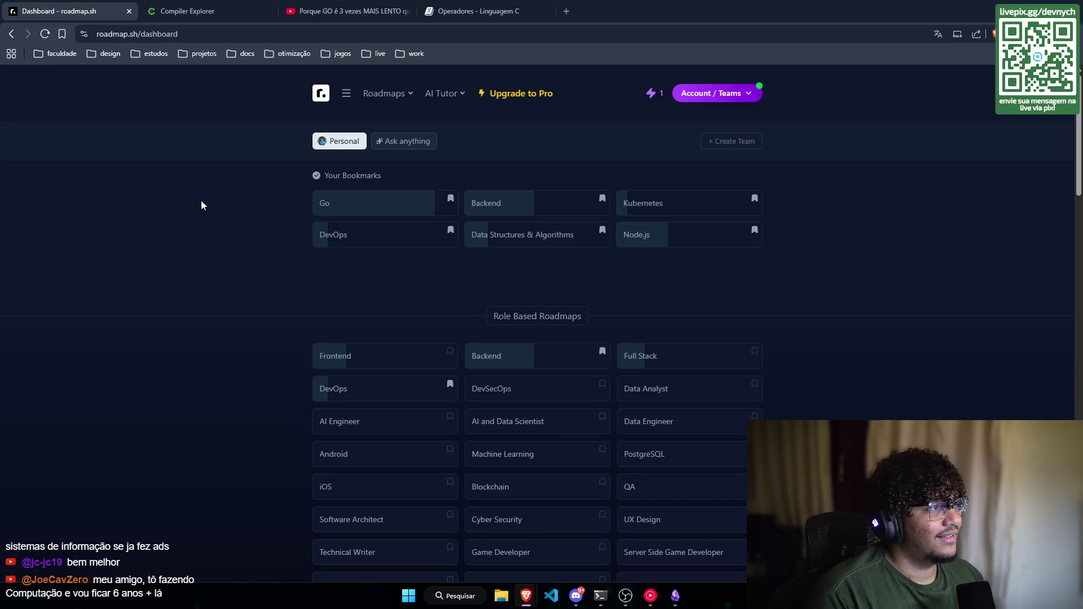
left_click(674, 595)
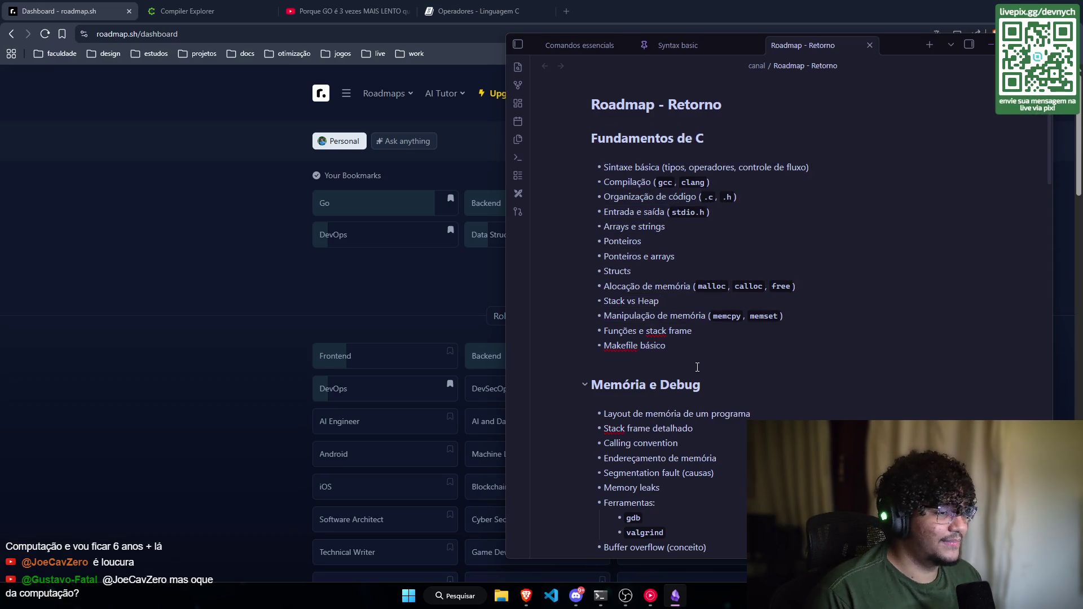
Step: Scroll the Roadmap - Retorno note to the Assembly (base) topics and Sistema Operacional
scroll(696, 357, "down", 1)
scroll(695, 357, "down", 3)
scroll(937, 109, "up", 2)
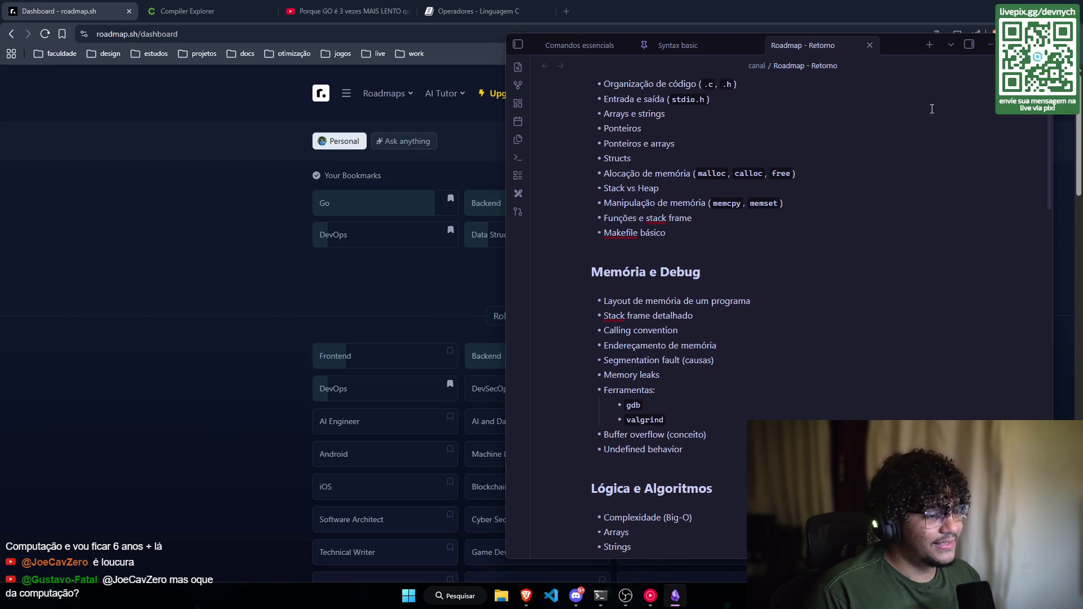
scroll(708, 357, "down", 10)
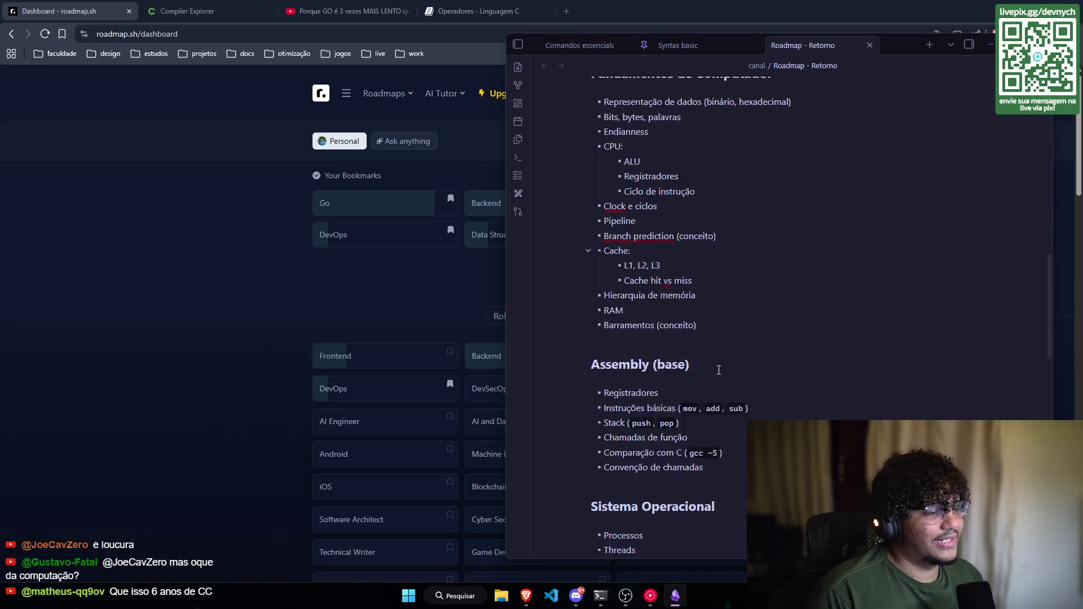
scroll(702, 383, "down", 1)
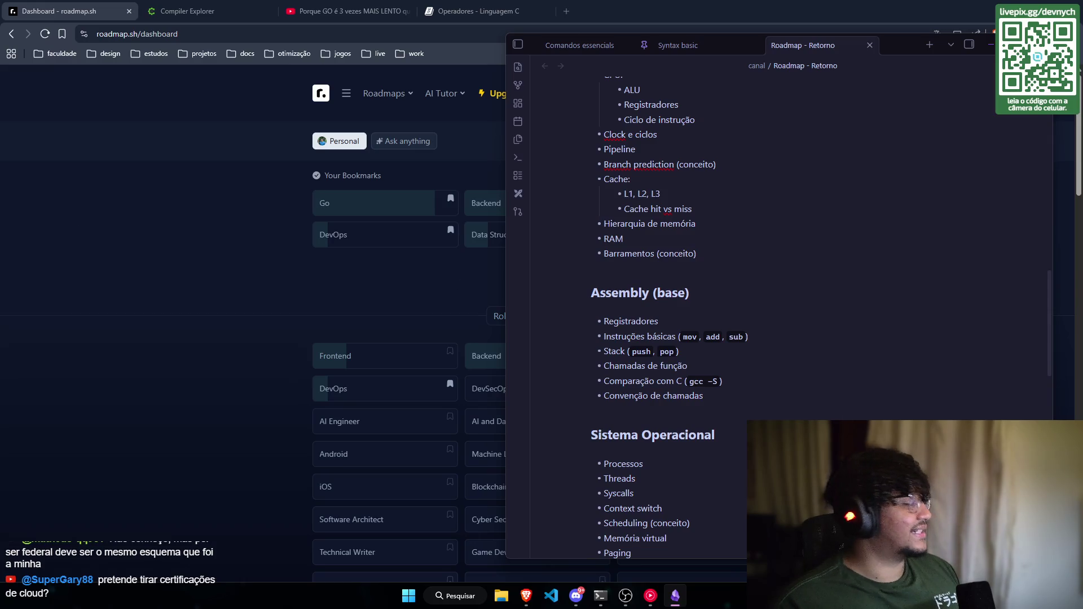
Step: Hide the note to show the roadmap.sh dashboard, then pull in the Kubernetes training tab
left_click(282, 191)
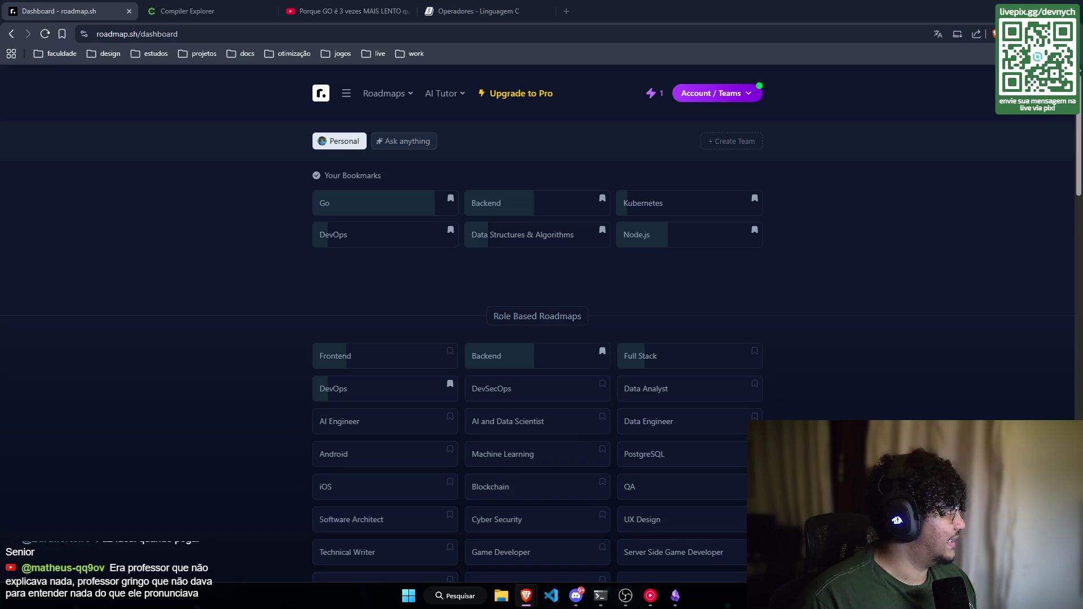
left_click_drag(523, 9, 532, 2)
Step: Highlight the KCNA certification and its description on the Kubernetes training page
scroll(327, 476, "up", 8)
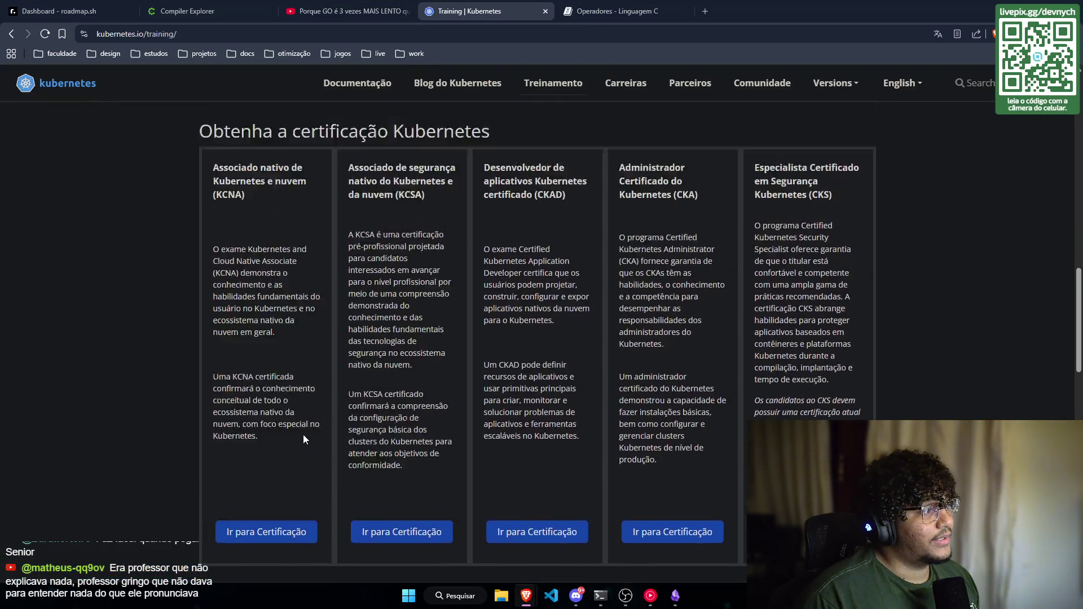
double_click(226, 243)
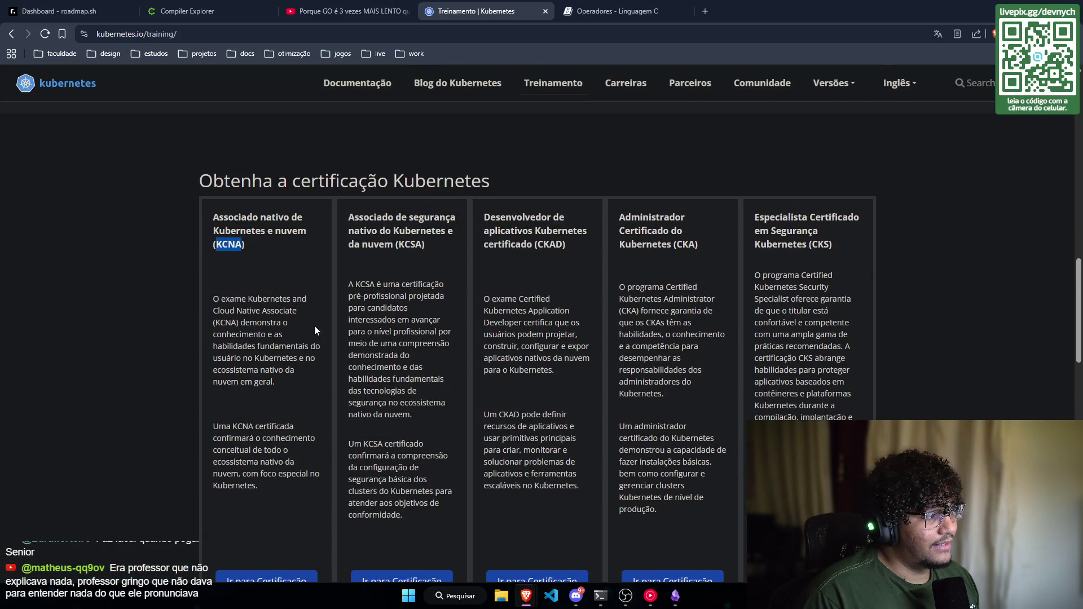
left_click(268, 489)
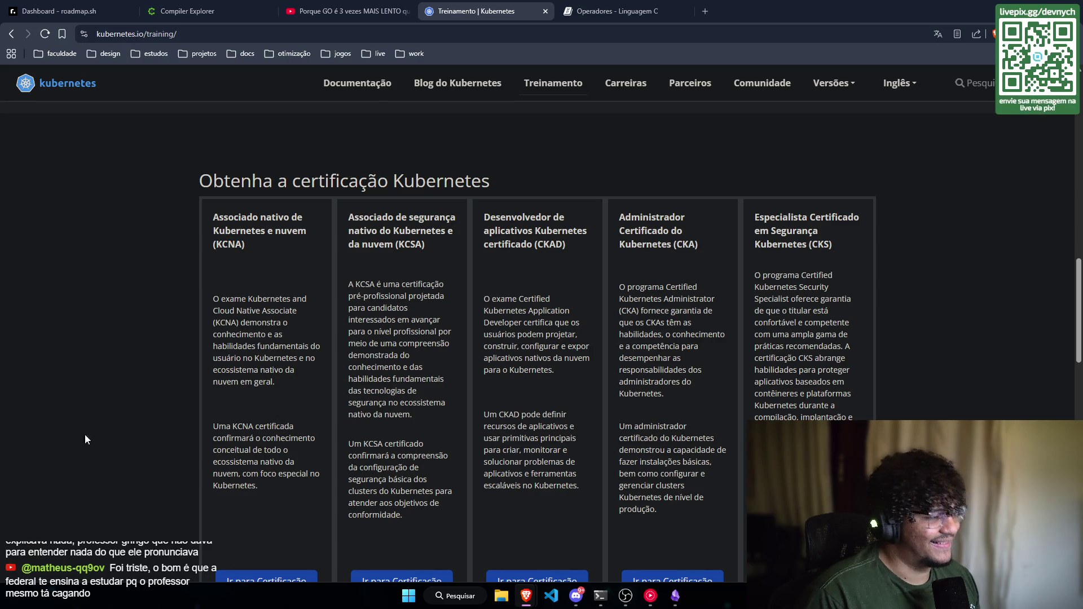
mouse_move(307, 496)
left_mouse_down()
mouse_move(232, 423)
mouse_move(213, 216)
left_mouse_up()
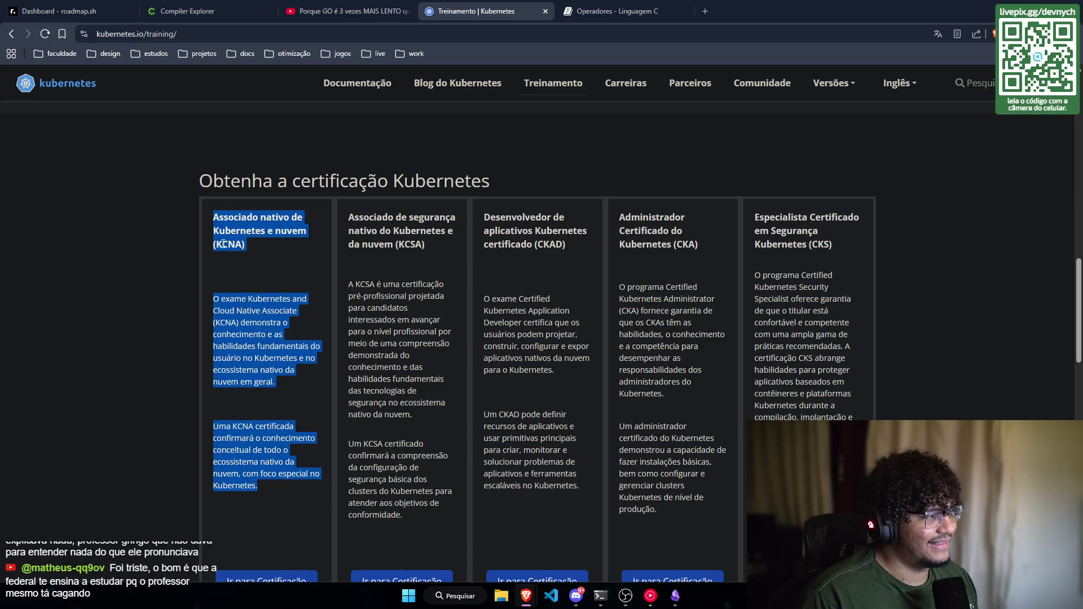
left_click(248, 288)
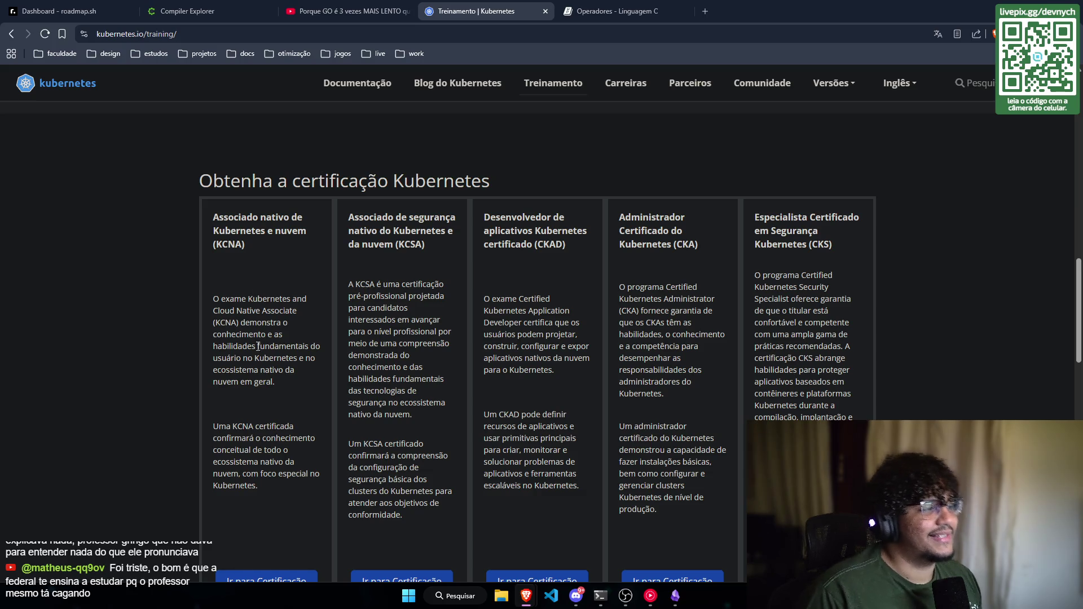
scroll(262, 421, "down", 1)
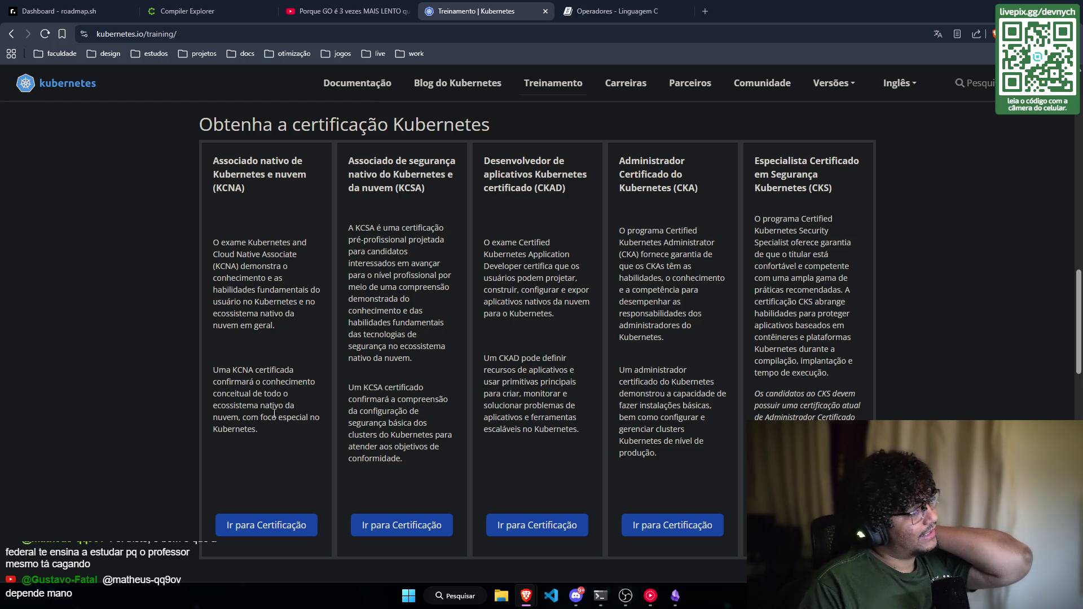
left_click_drag(268, 434, 220, 243)
left_click(230, 185)
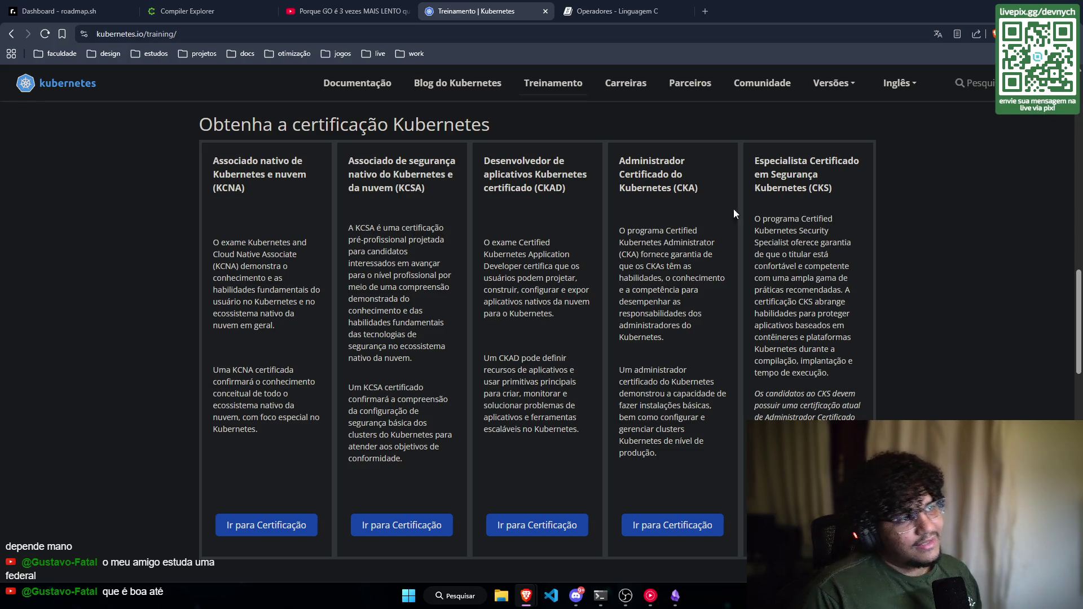
Step: Mark the CKA title and KCNA again, then bring in the Google Cloud certifications tab
double_click(694, 190)
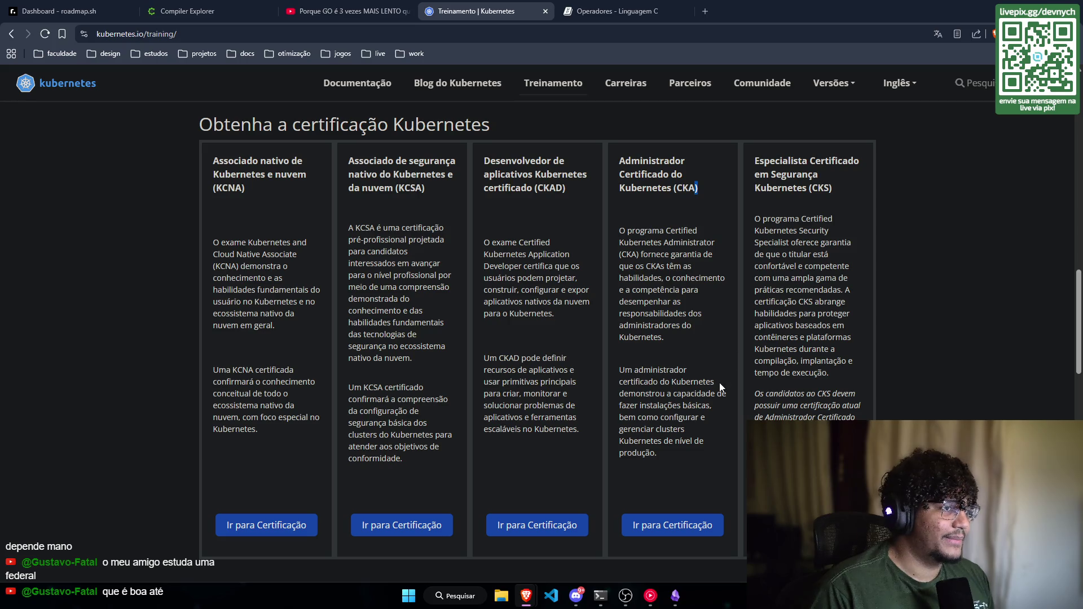
scroll(705, 395, "up", 2)
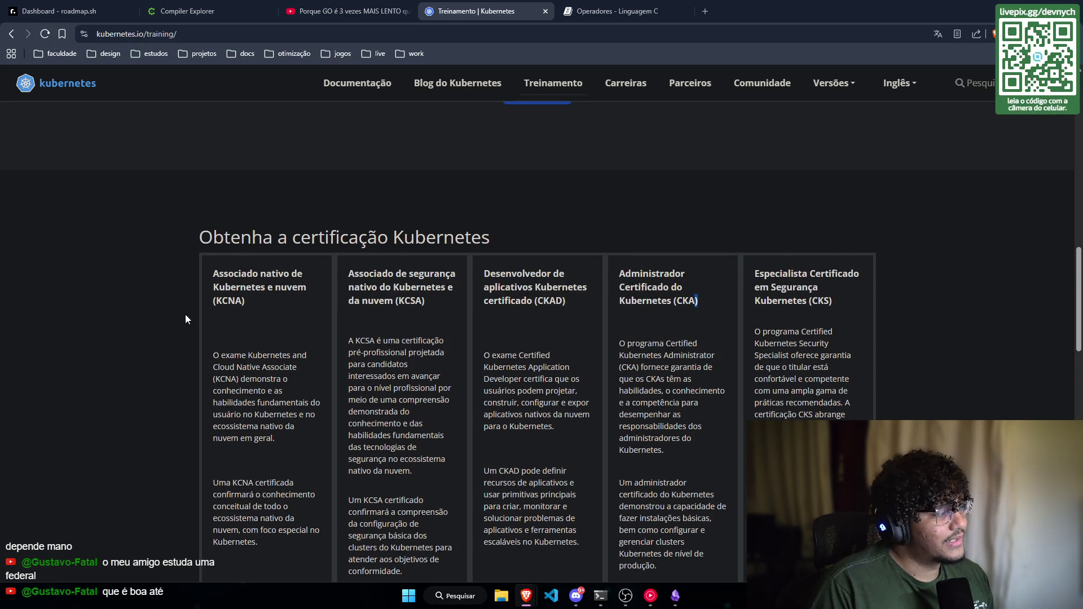
double_click(226, 301)
scroll(276, 375, "down", 2)
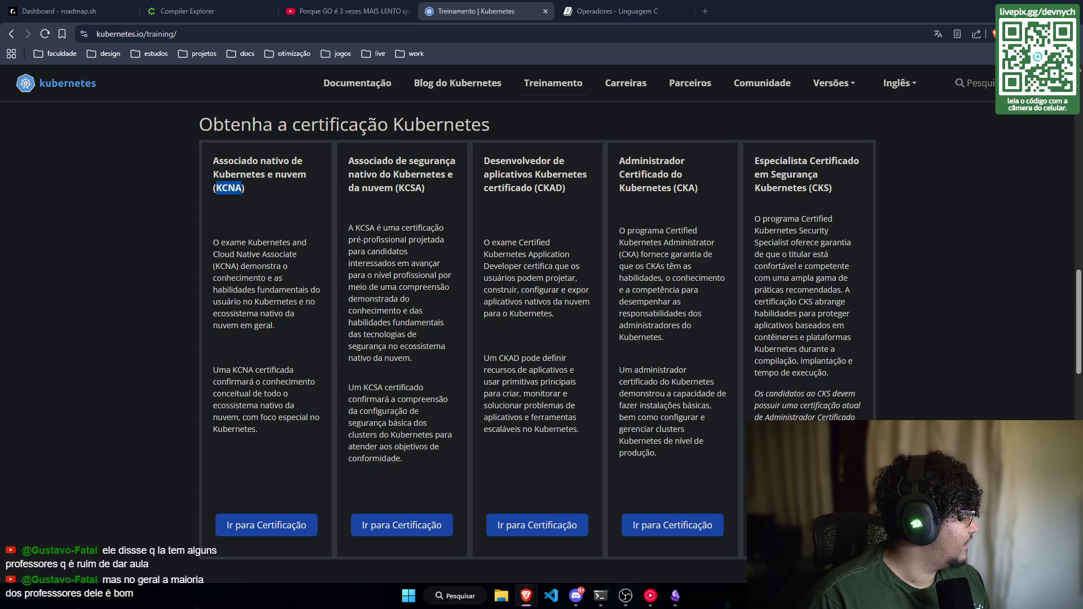
mouse_move(85, 225)
left_mouse_down()
mouse_move(112, 223)
mouse_move(485, 11)
left_mouse_up()
Step: Select the Certificação Foundational heading while scrolling the Google Cloud certifications page
scroll(197, 330, "up", 1)
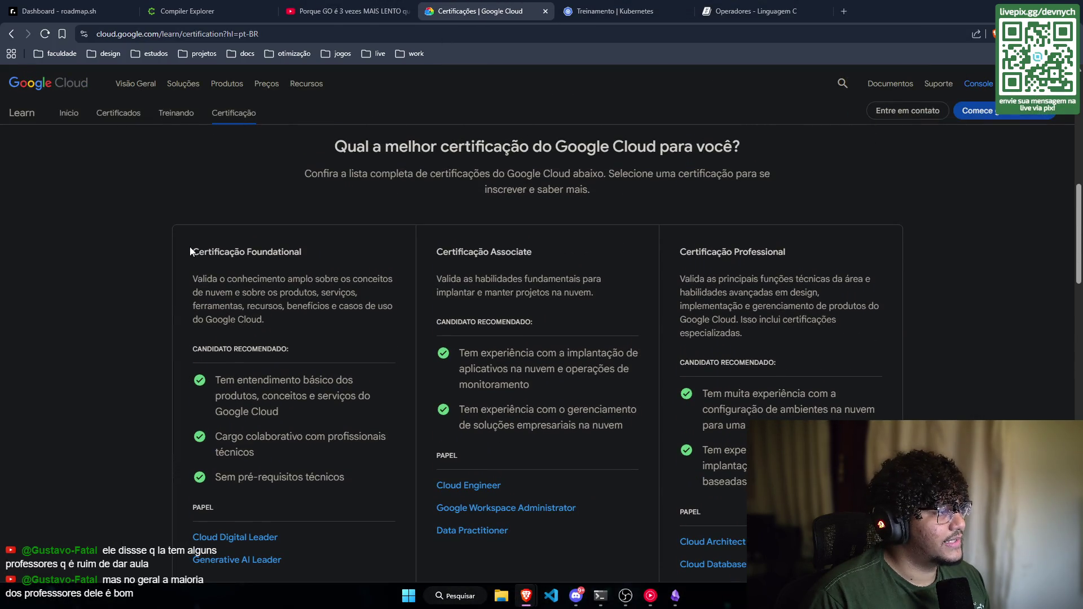
left_click_drag(183, 248, 337, 252)
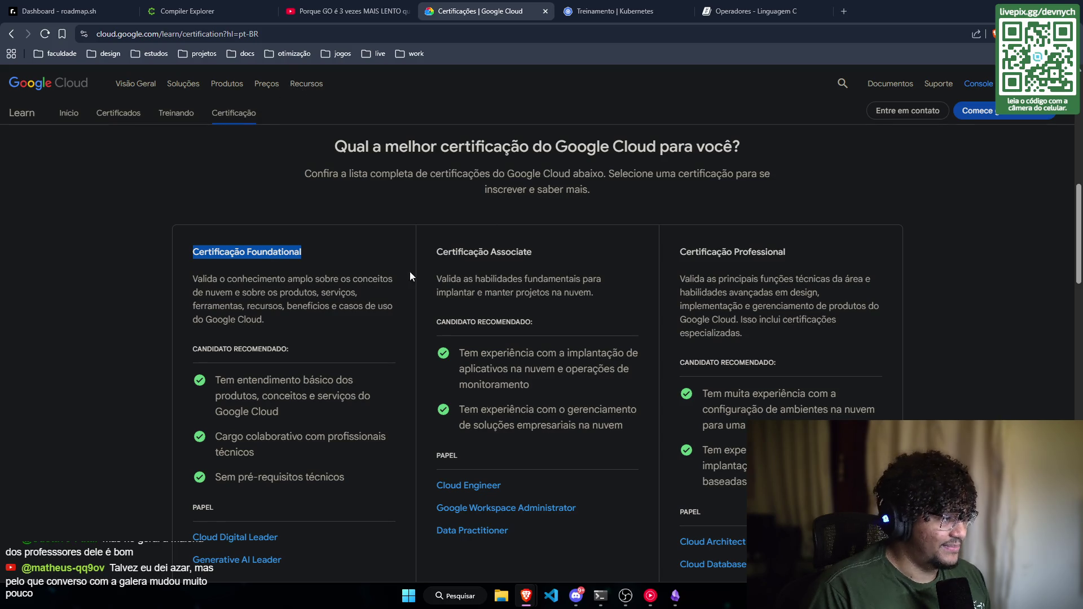
scroll(190, 192, "down", 2)
scroll(190, 193, "up", 2)
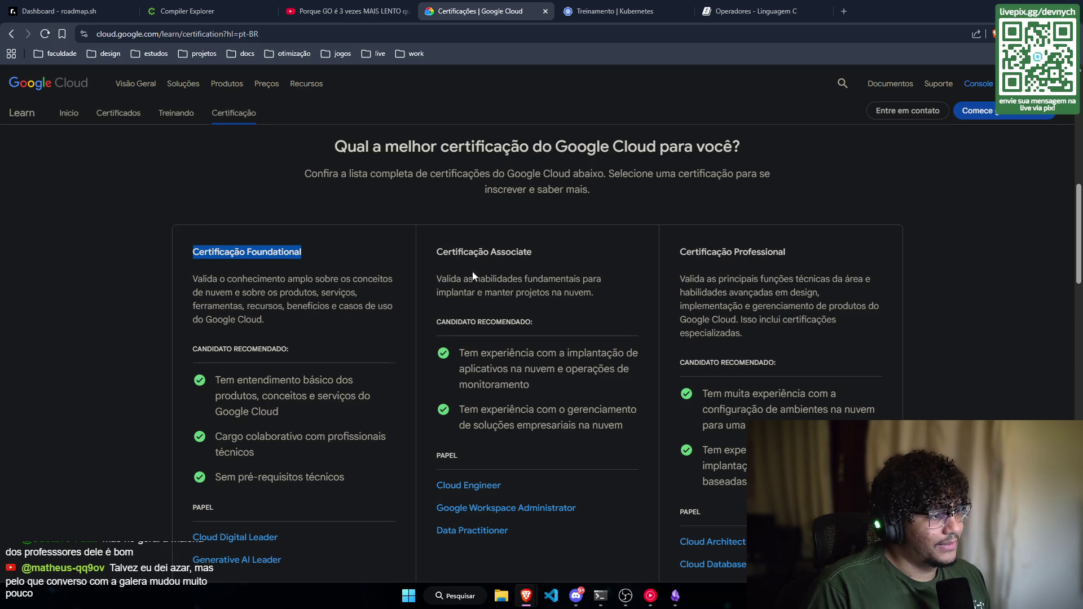
scroll(338, 277, "down", 2)
scroll(242, 280, "up", 2)
left_click(242, 280)
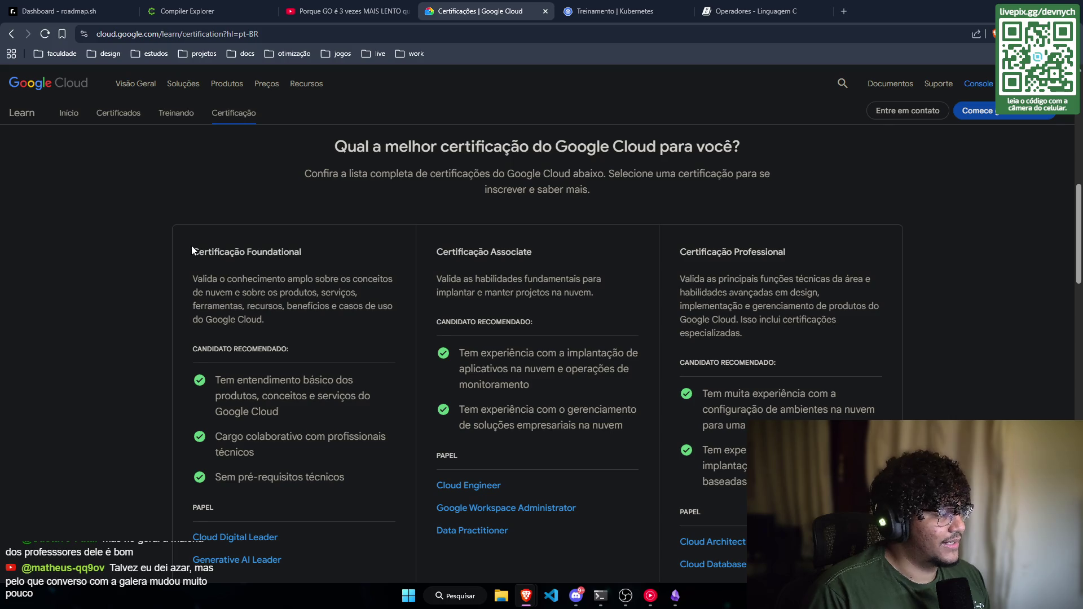
left_click_drag(192, 252, 361, 246)
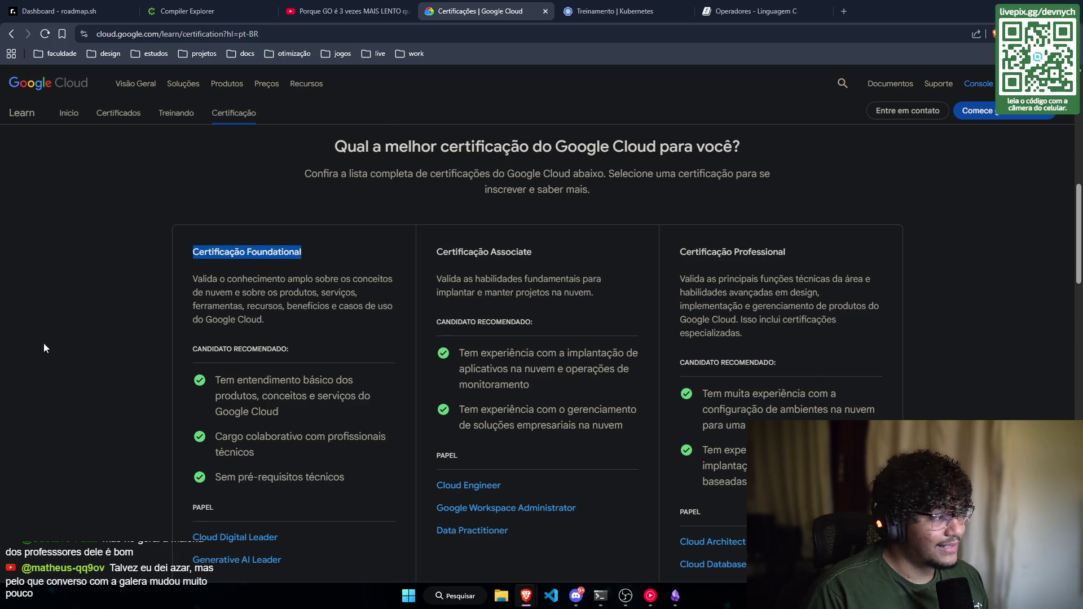
scroll(103, 269, "down", 4)
scroll(104, 275, "down", 3)
scroll(127, 280, "up", 8)
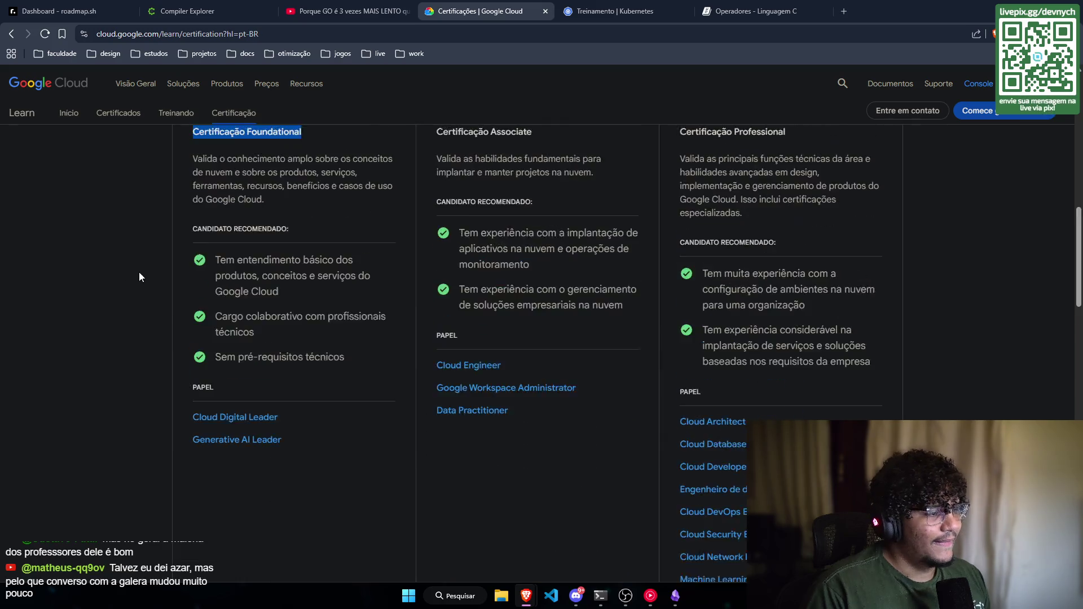
scroll(456, 283, "up", 6)
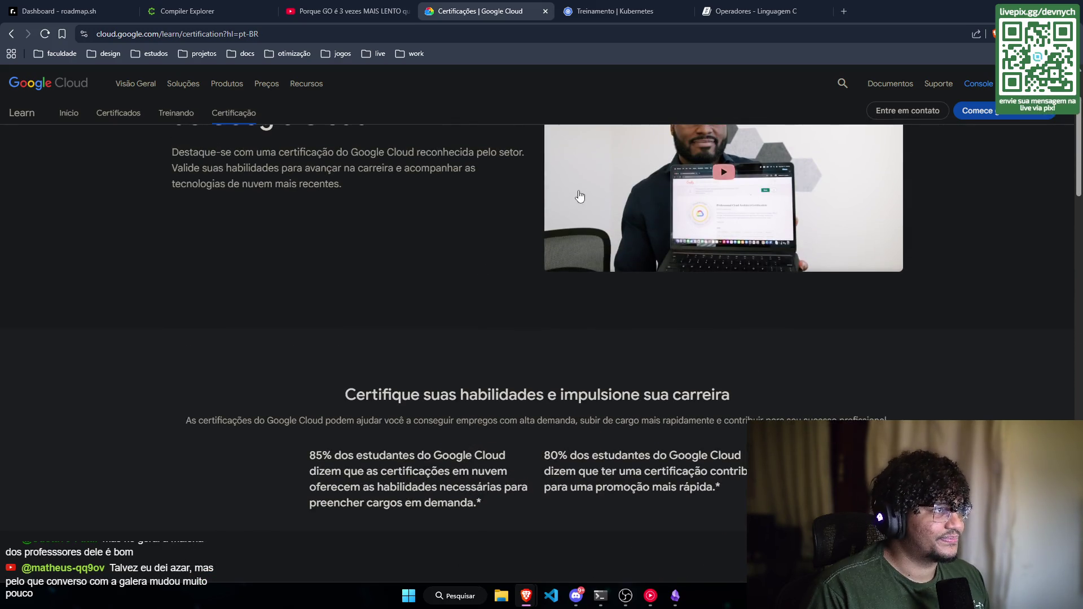
Step: Glance at the Kubernetes tab, then close the Google Cloud and Kubernetes training tabs
left_click(615, 10)
left_click(480, 11)
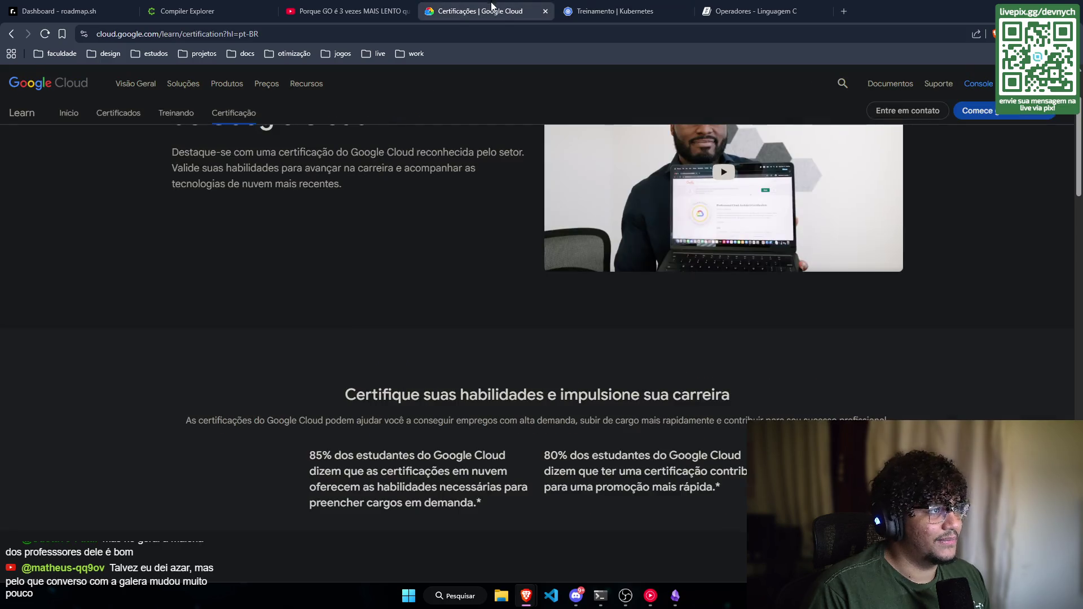
scroll(473, 495, "down", 12)
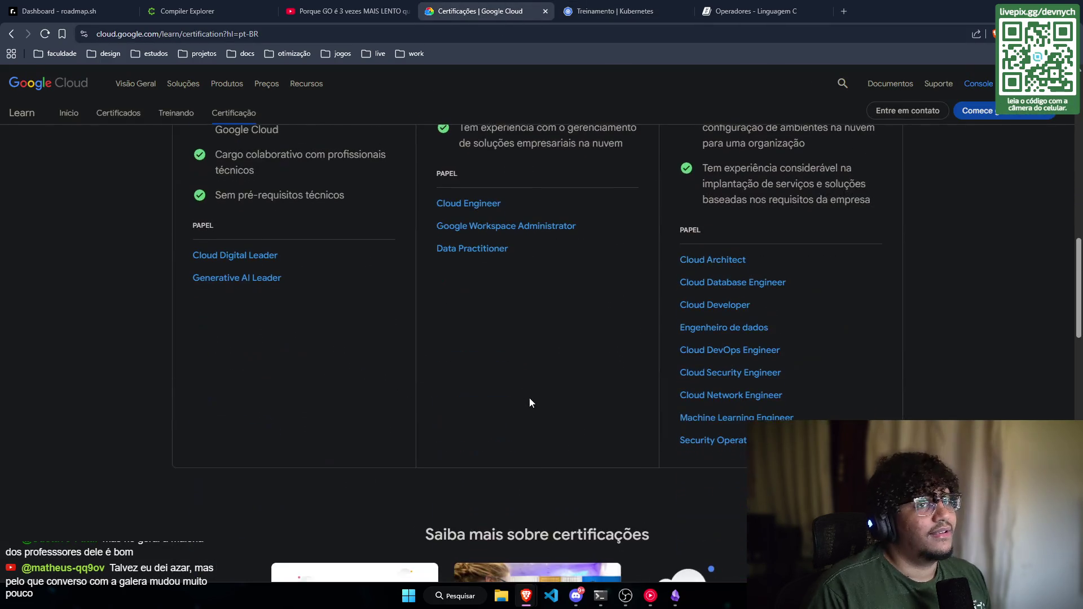
scroll(534, 394, "up", 8)
scroll(537, 393, "up", 6)
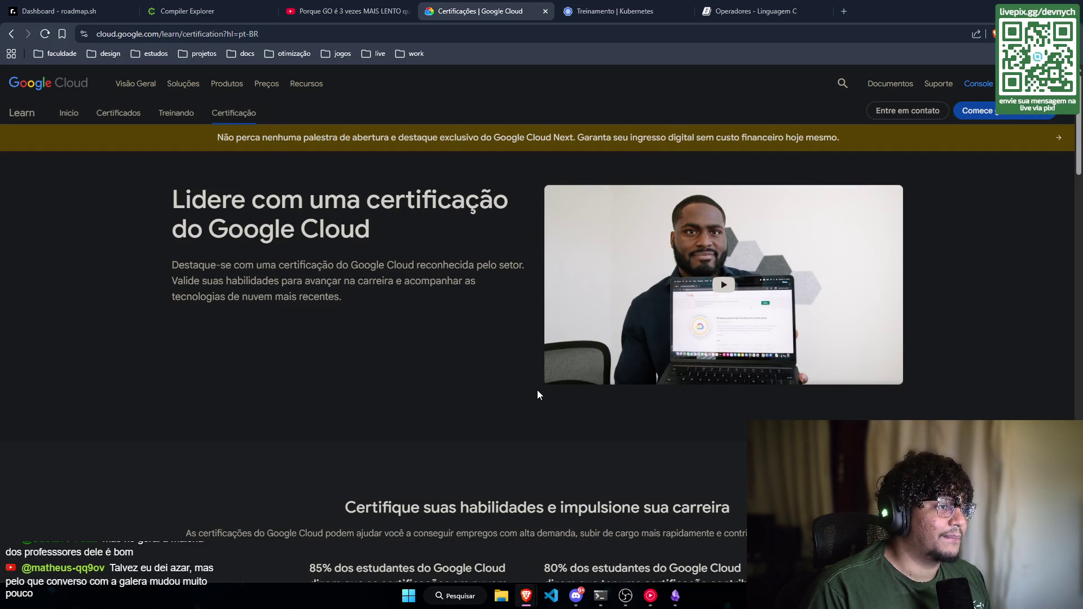
scroll(506, 364, "down", 3)
scroll(515, 370, "down", 12)
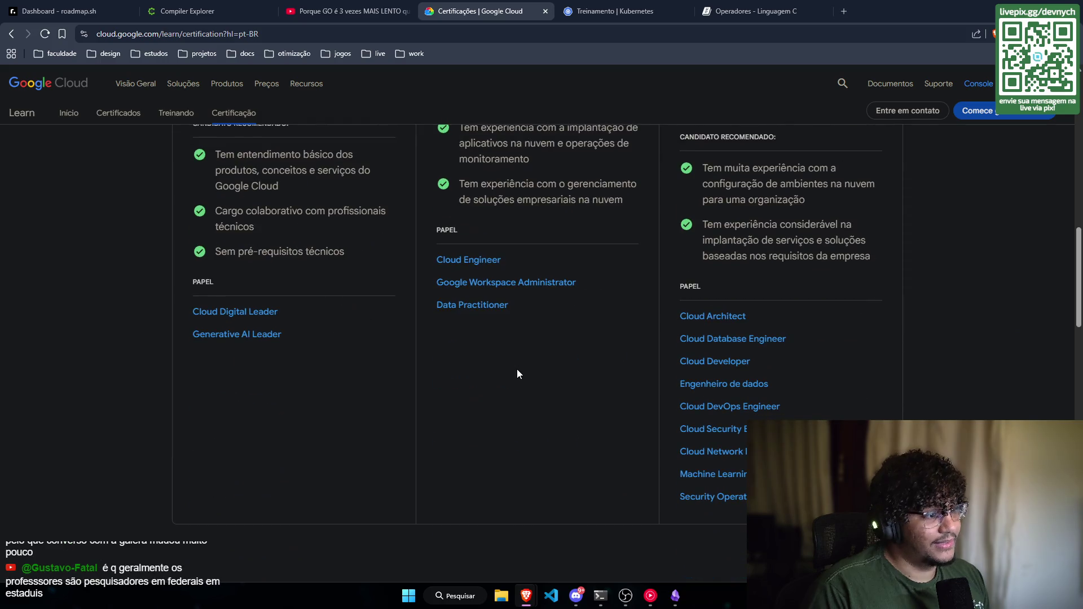
scroll(521, 361, "up", 5)
scroll(525, 367, "up", 10)
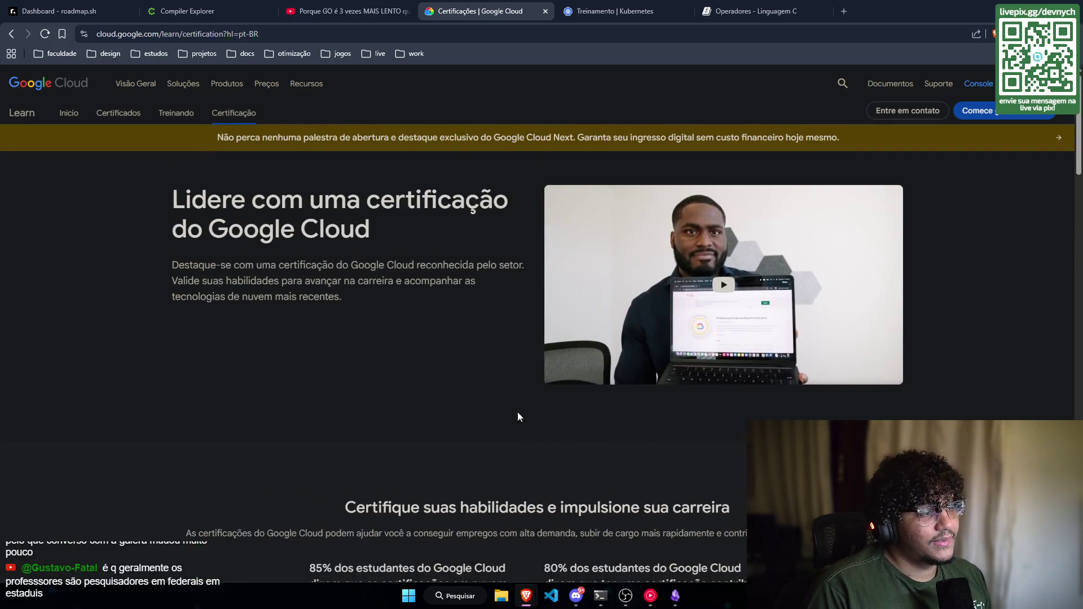
scroll(479, 360, "down", 7)
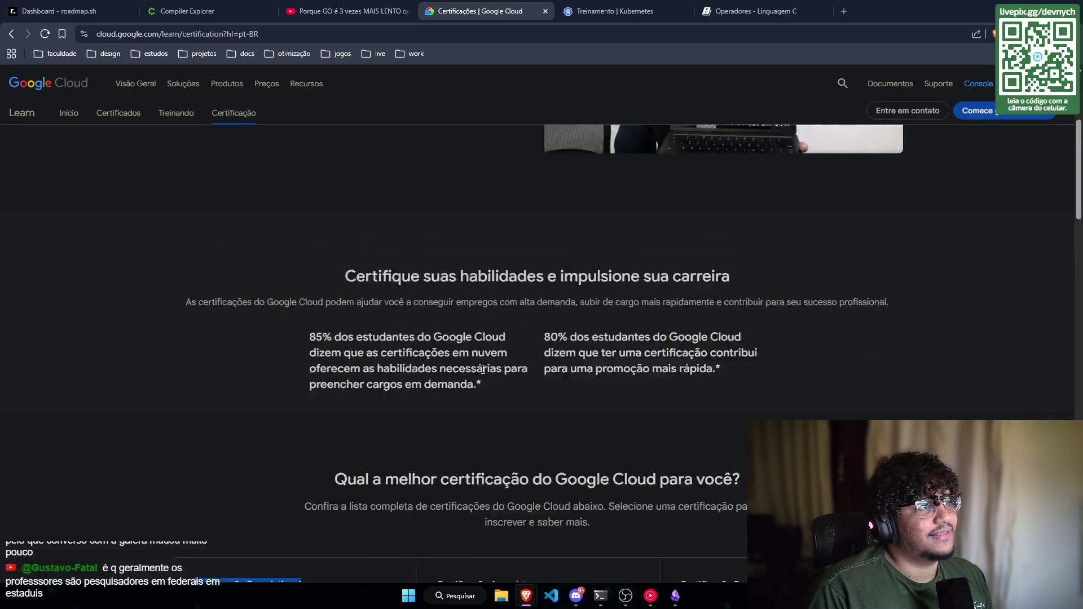
left_click(545, 11)
left_click(544, 11)
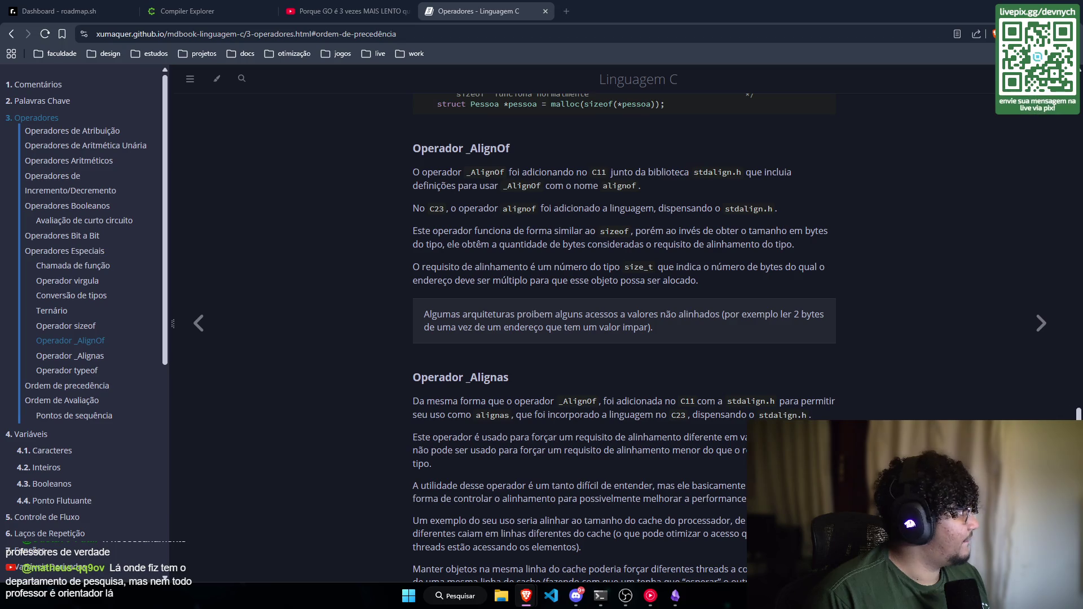
Step: Scroll the Operadores page to the Operador _Alignas section and its 64-byte cache-line code example
scroll(526, 230, "down", 4)
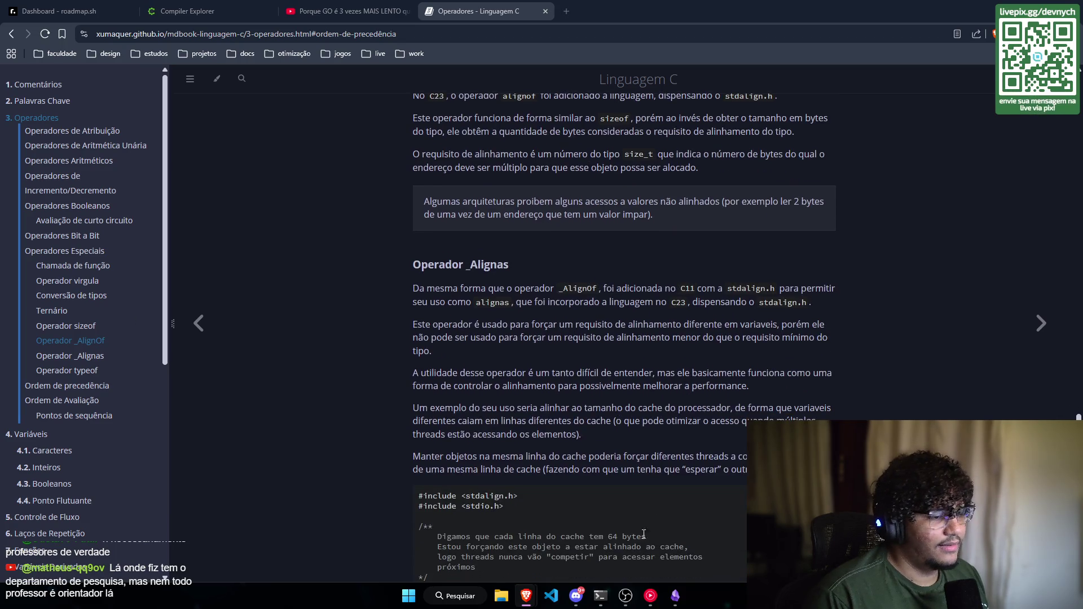
scroll(526, 230, "up", 5)
Step: In Neovim, jump to the end of main.c, then return to the C docs in the browser
left_click(600, 595)
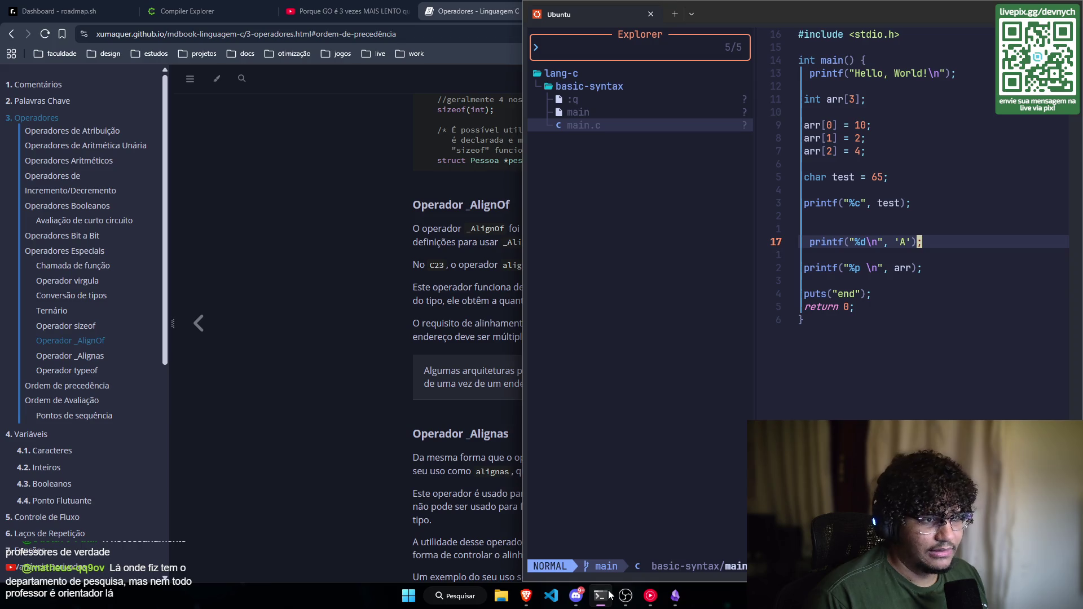
key("shift+g")
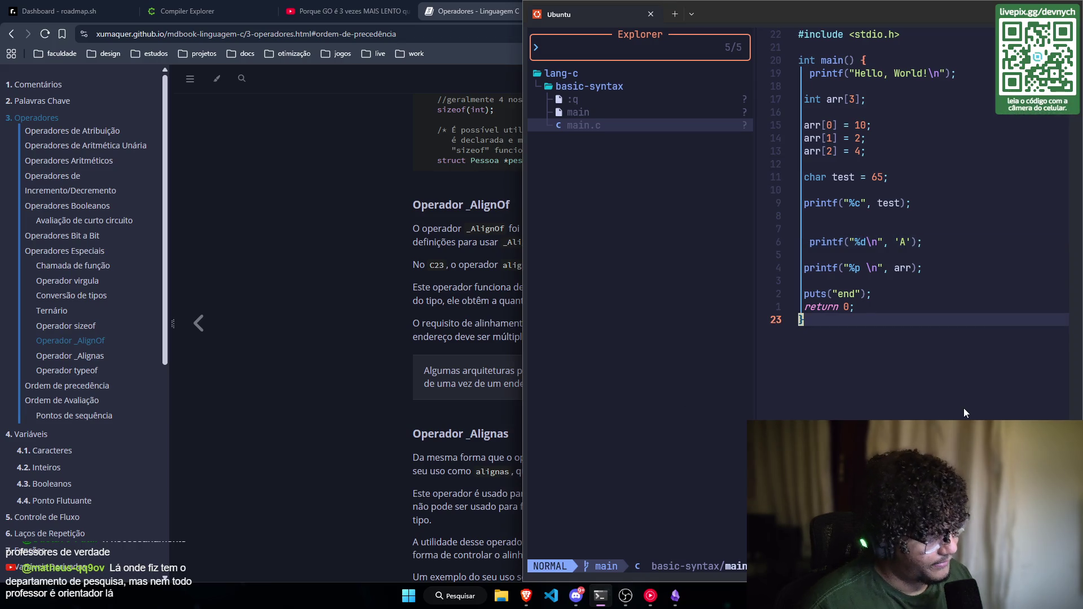
key("ctrl+w")
key("Escape")
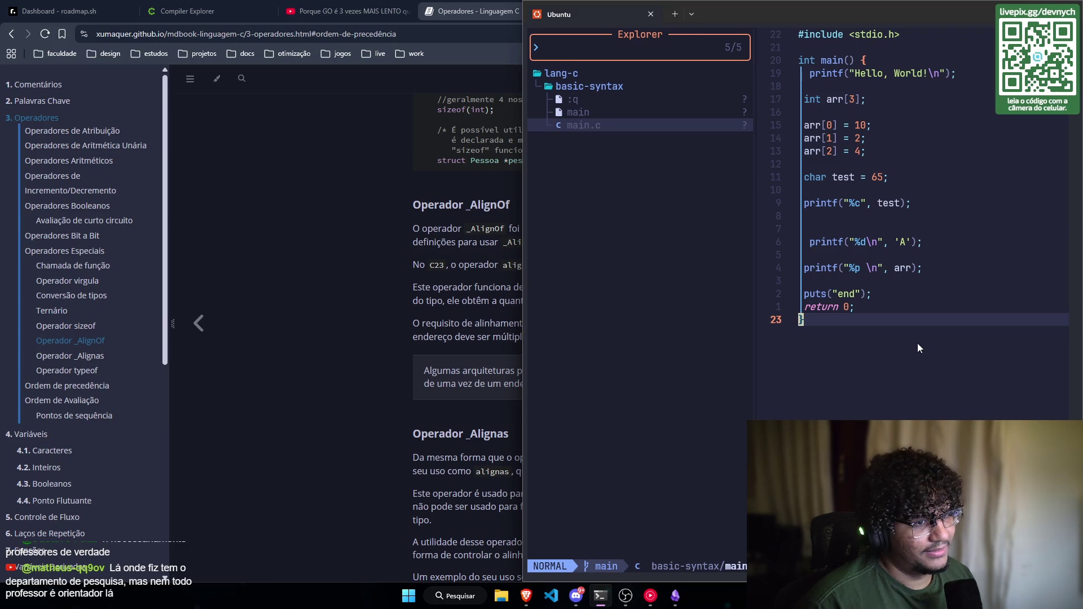
left_click(363, 370)
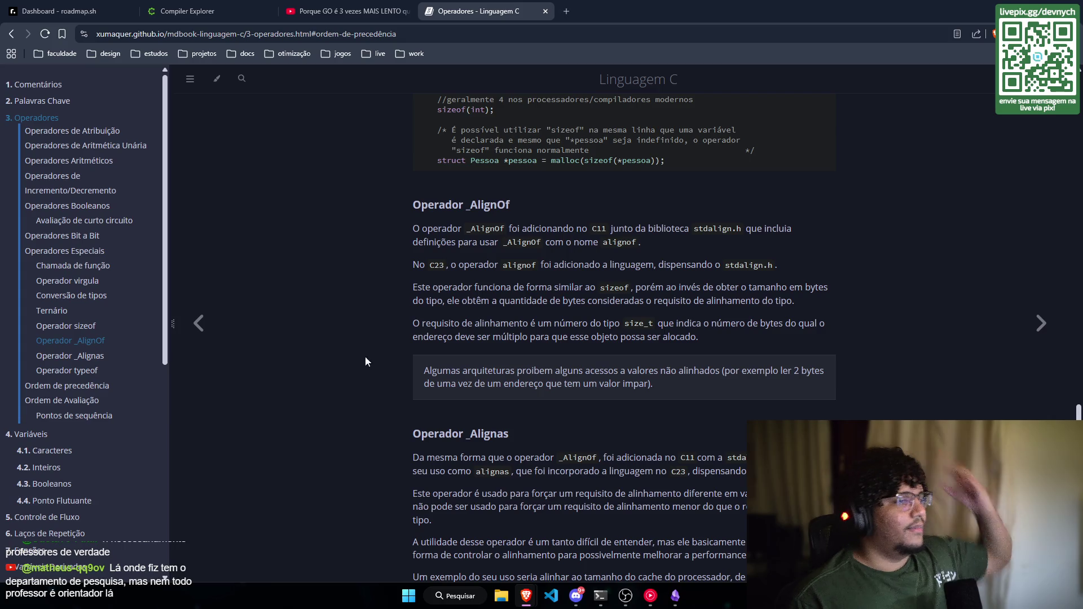
Step: Find Operador _AlignOf and highlight the sentence saying it was added in C11
scroll(68, 330, "up", 1)
scroll(659, 339, "down", 2)
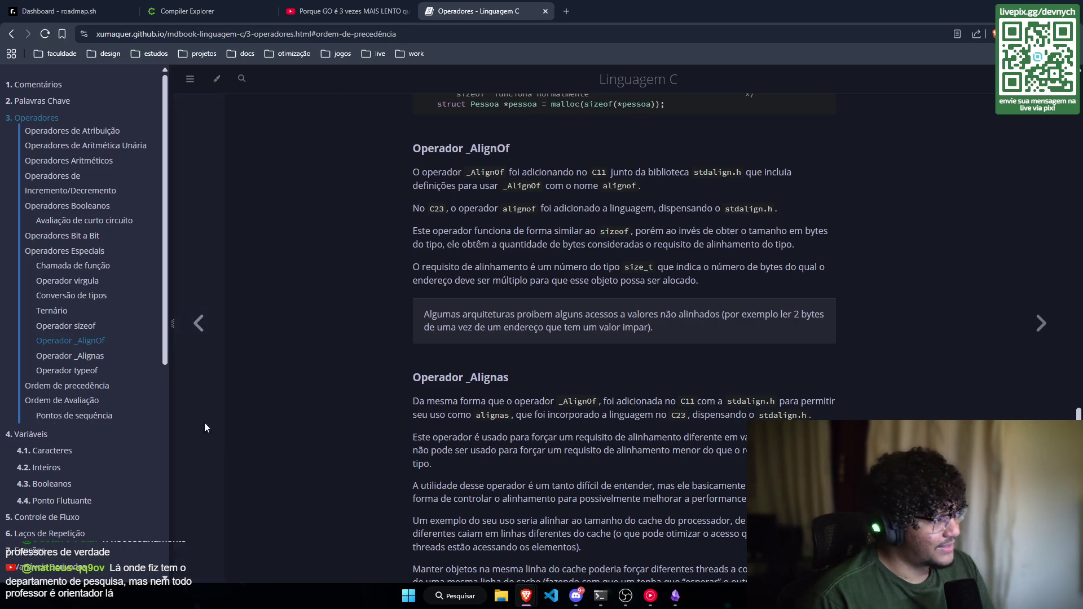
scroll(449, 281, "down", 1)
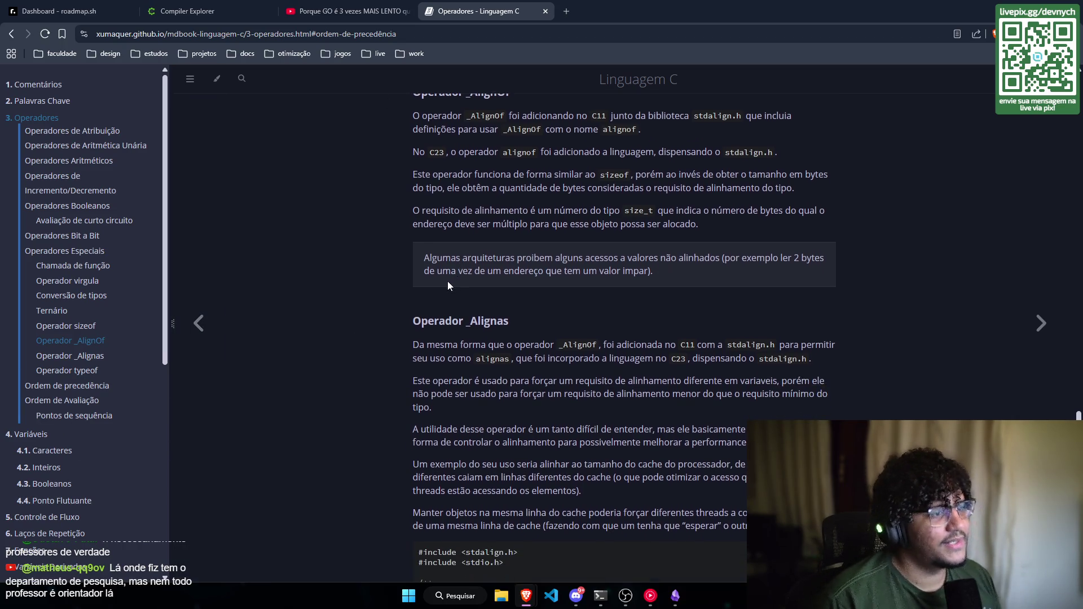
scroll(444, 282, "up", 1)
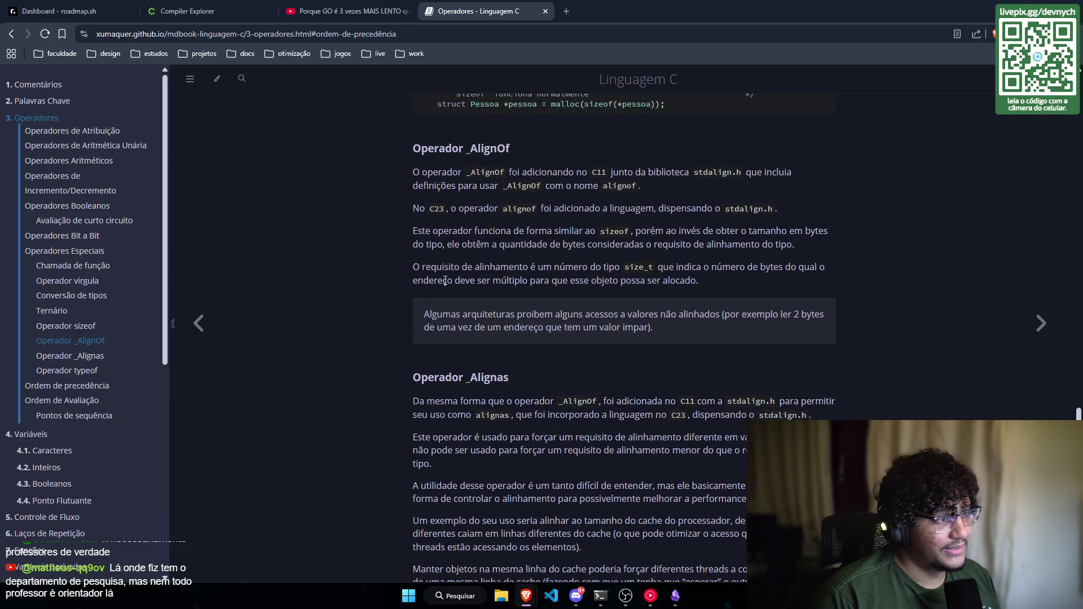
scroll(542, 223, "up", 1)
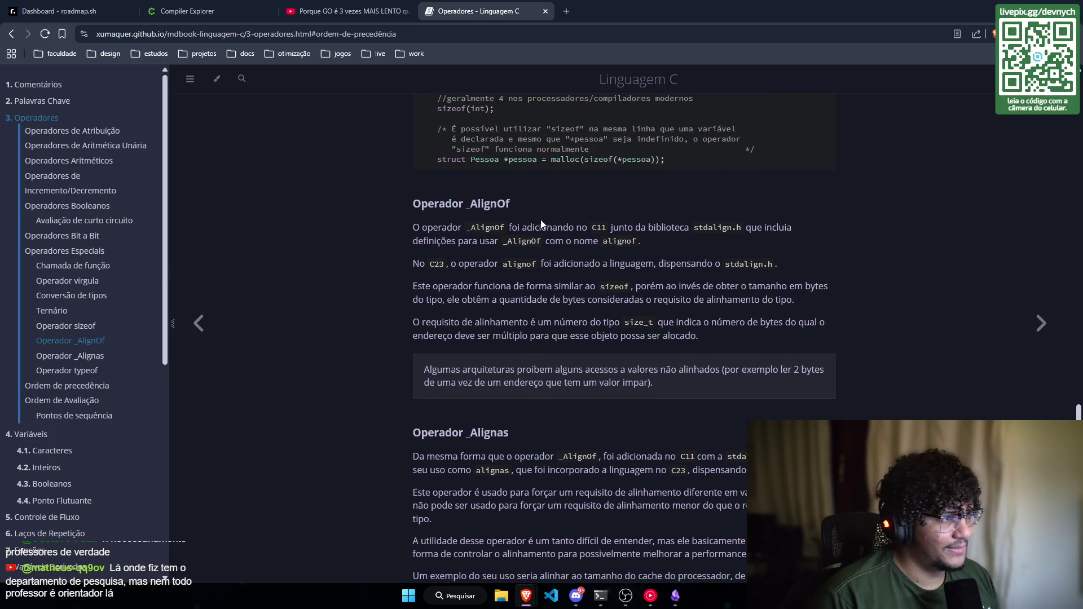
scroll(446, 214, "down", 1)
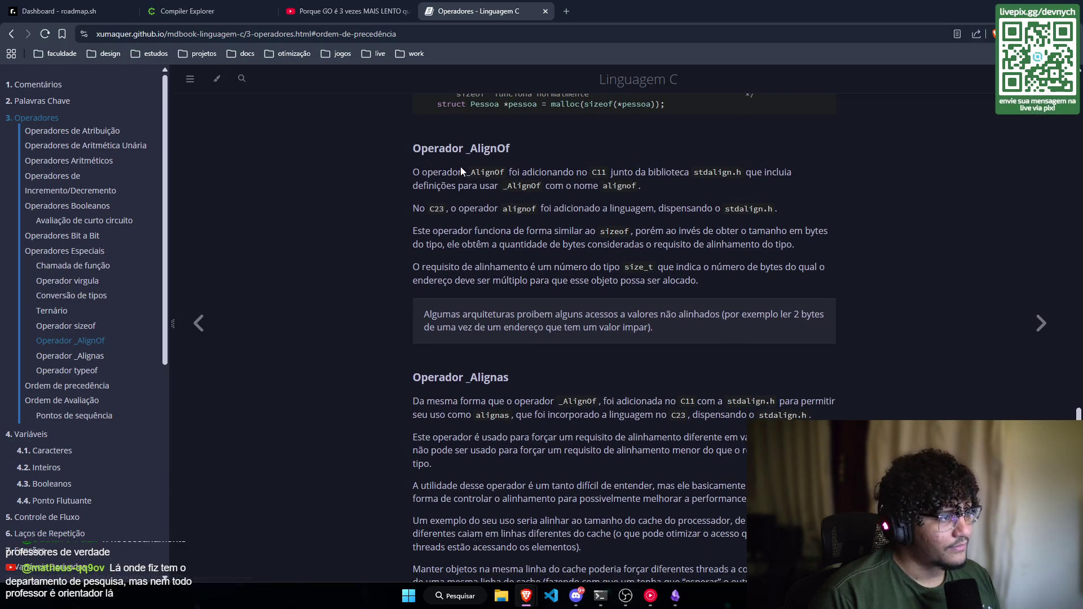
left_click_drag(409, 180, 604, 169)
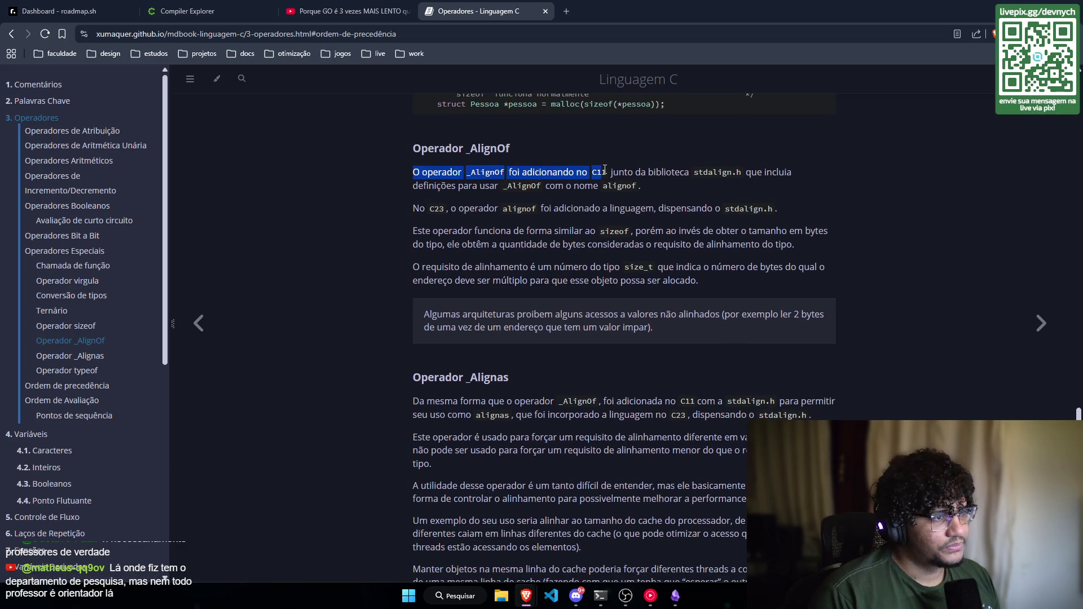
Step: Reread the _AlignOf section, selecting the word _AlignOf in its heading
scroll(610, 216, "down", 2)
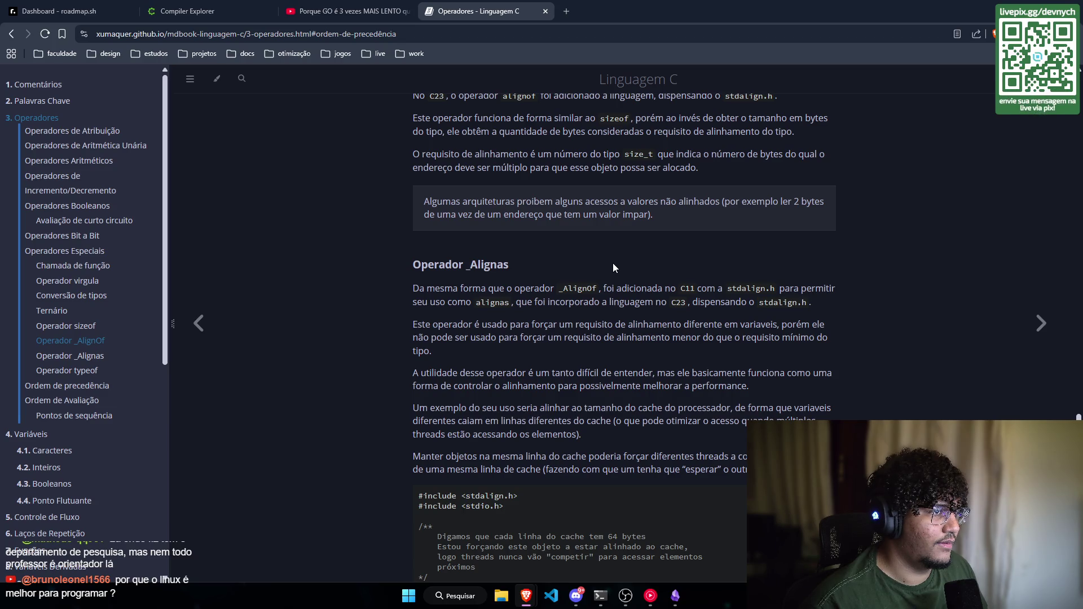
scroll(613, 263, "up", 1)
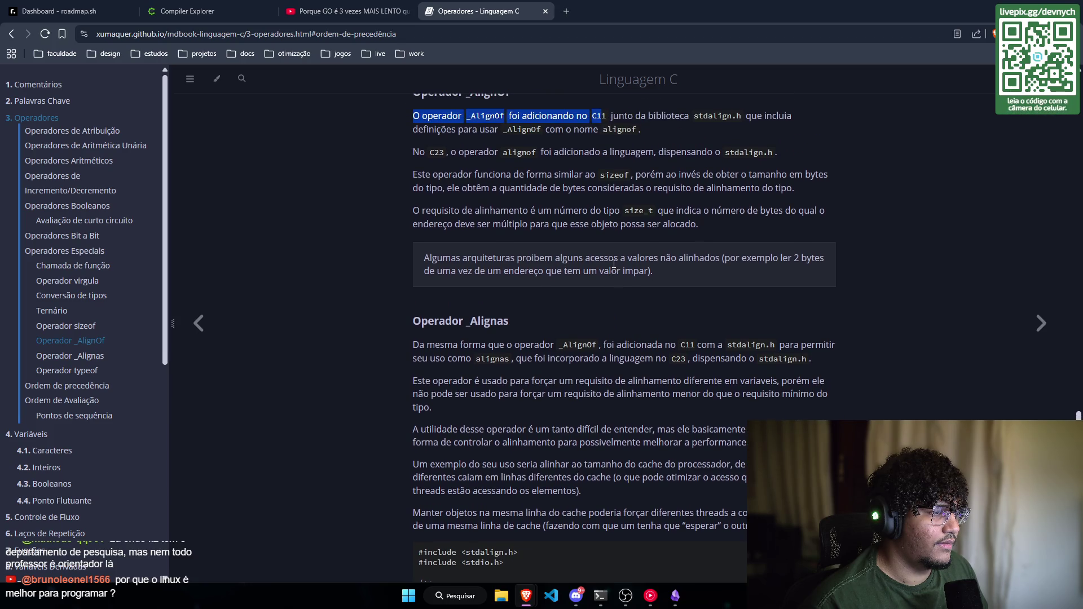
scroll(614, 267, "up", 1)
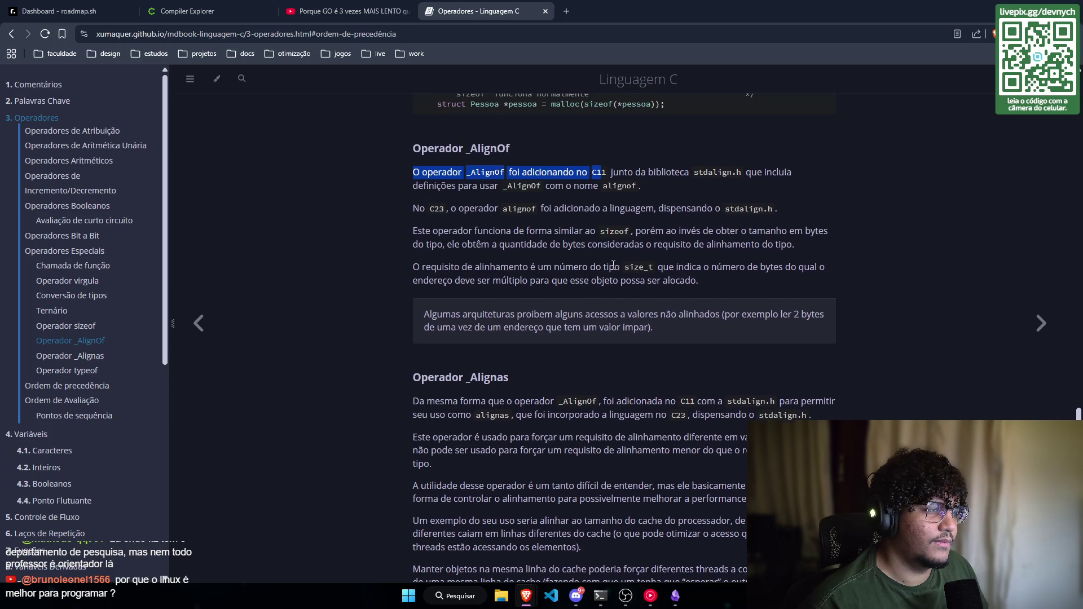
double_click(501, 147)
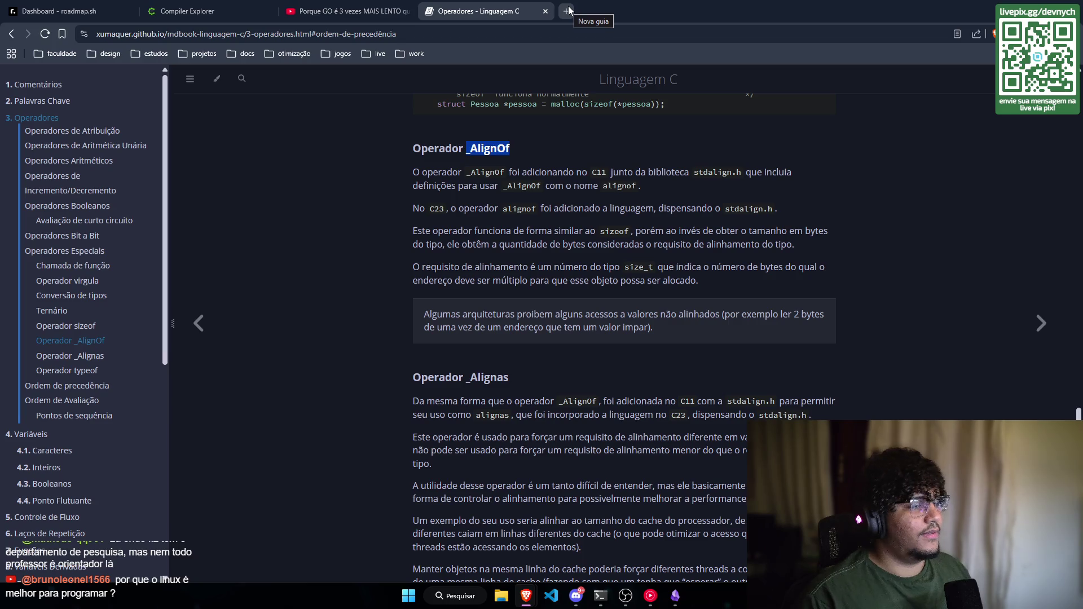
scroll(548, 423, "up", 3)
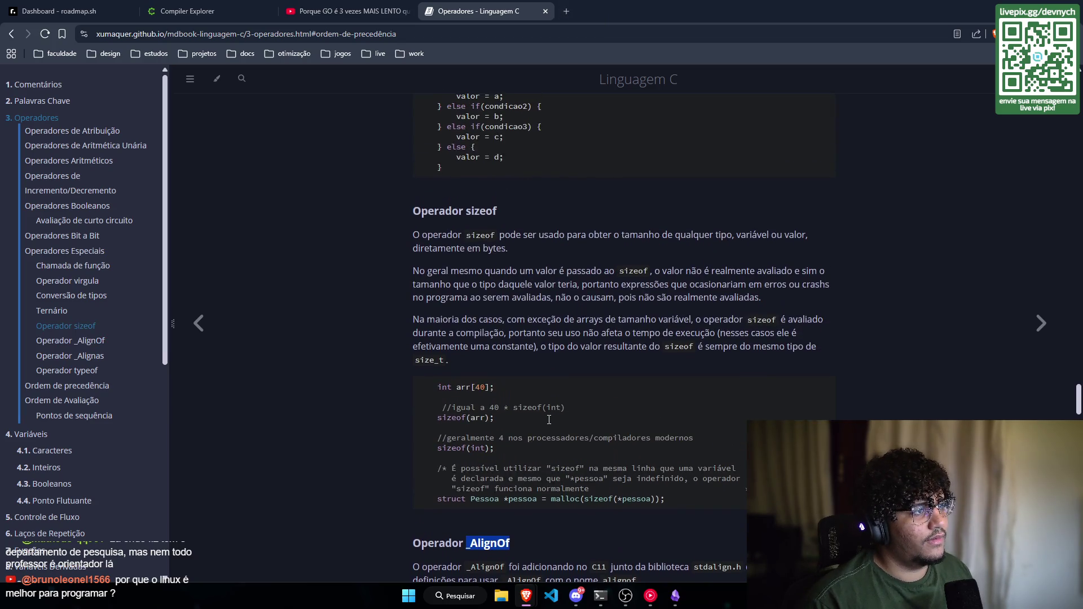
scroll(548, 422, "down", 2)
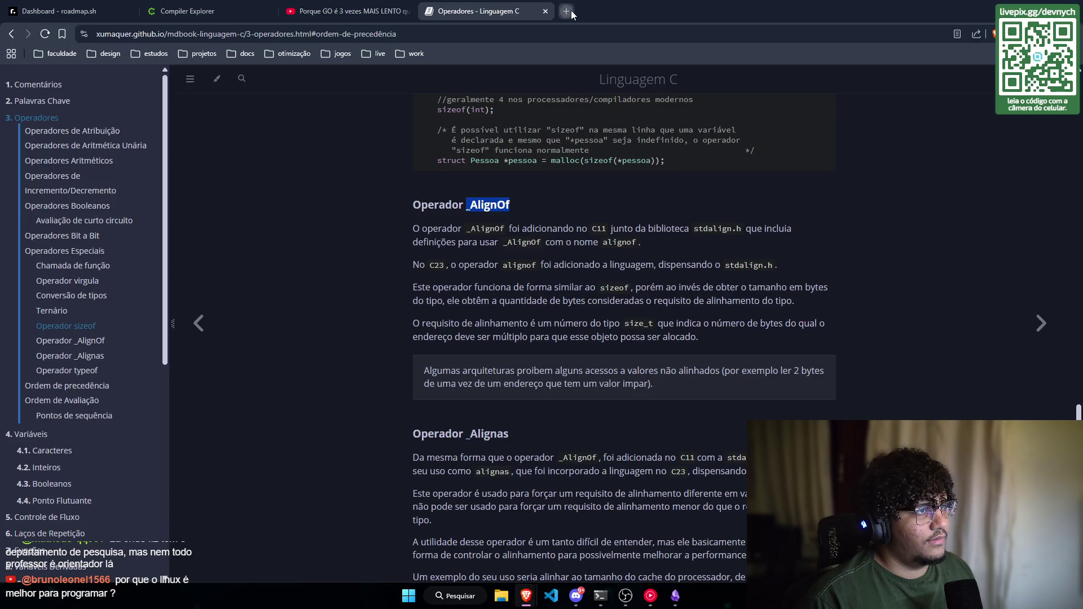
Step: In a new tab, start the search query 'diferença de sizeof'
left_click(571, 10)
type("diferença ")
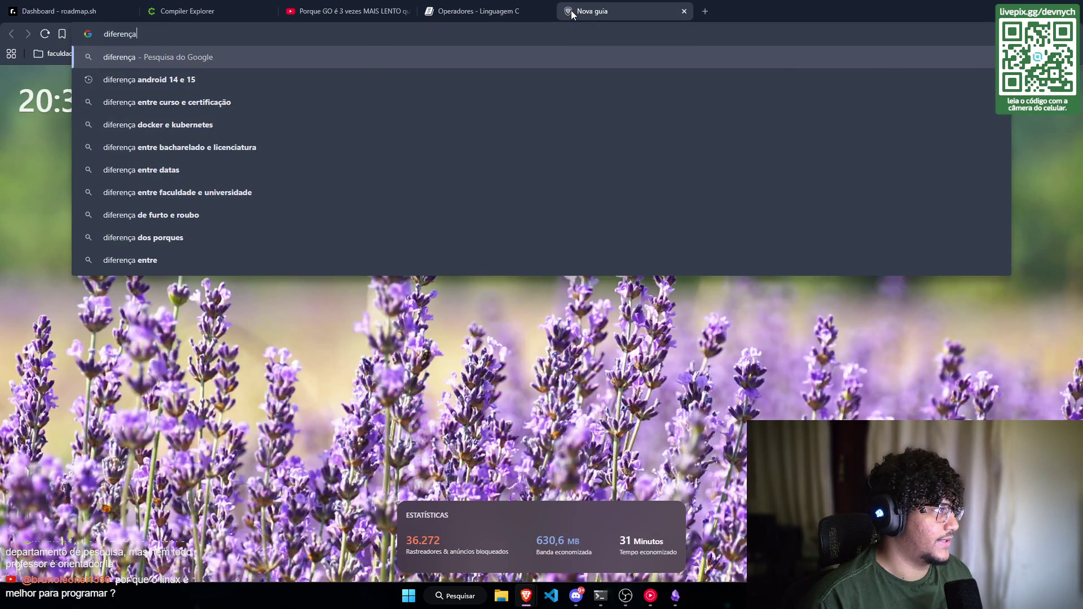
type("de a")
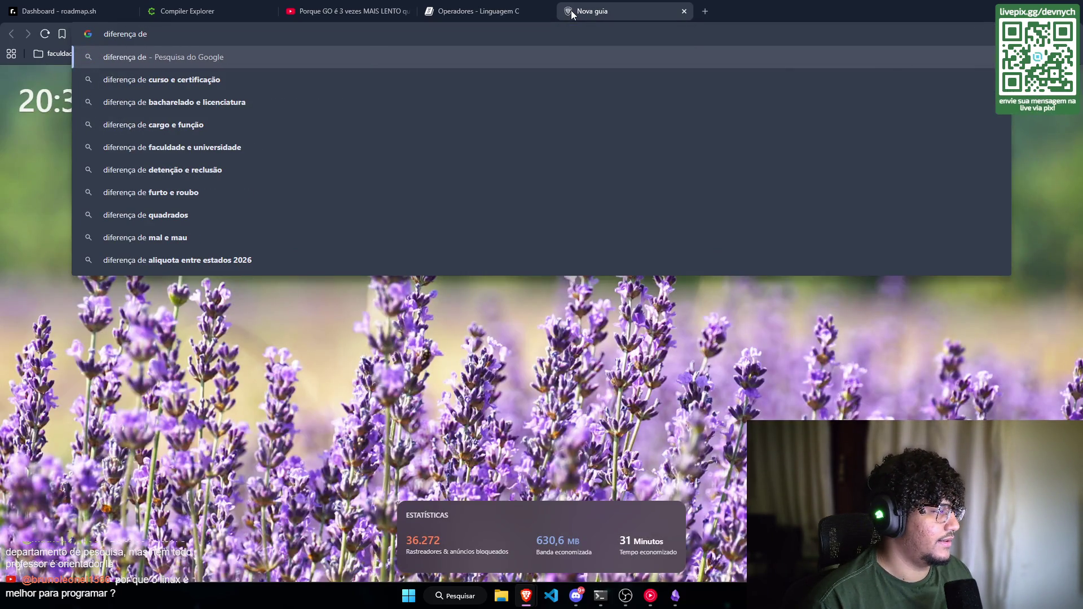
key("BackSpace")
type("ty")
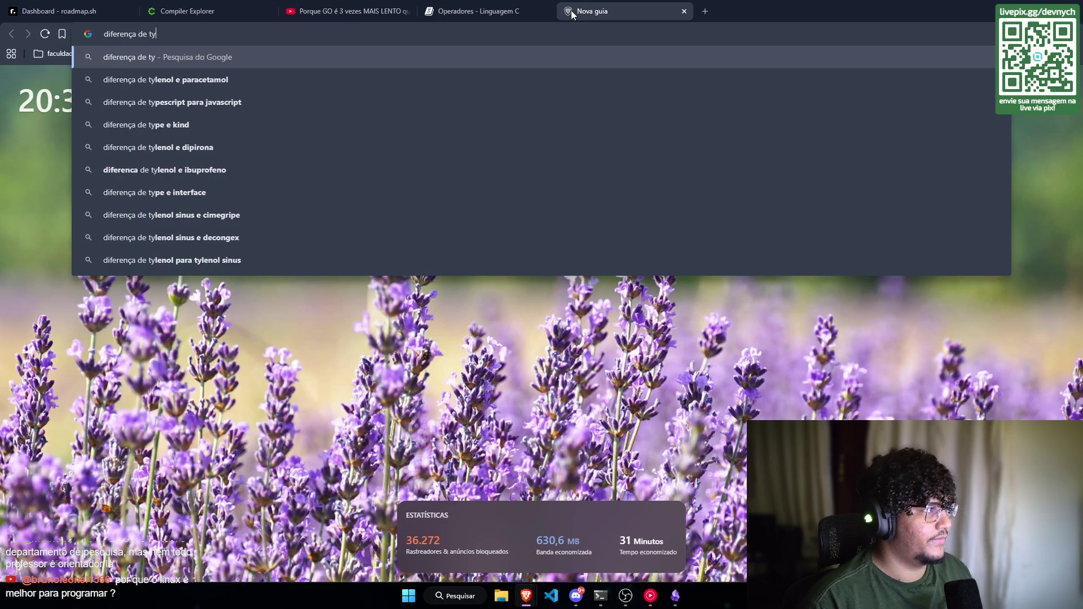
key("BackSpace")
key("BackSpace")
type("sizeof")
Step: Check the C operators docs, then extend the query with ', _alignof e'
key("ctrl+shift+Tab")
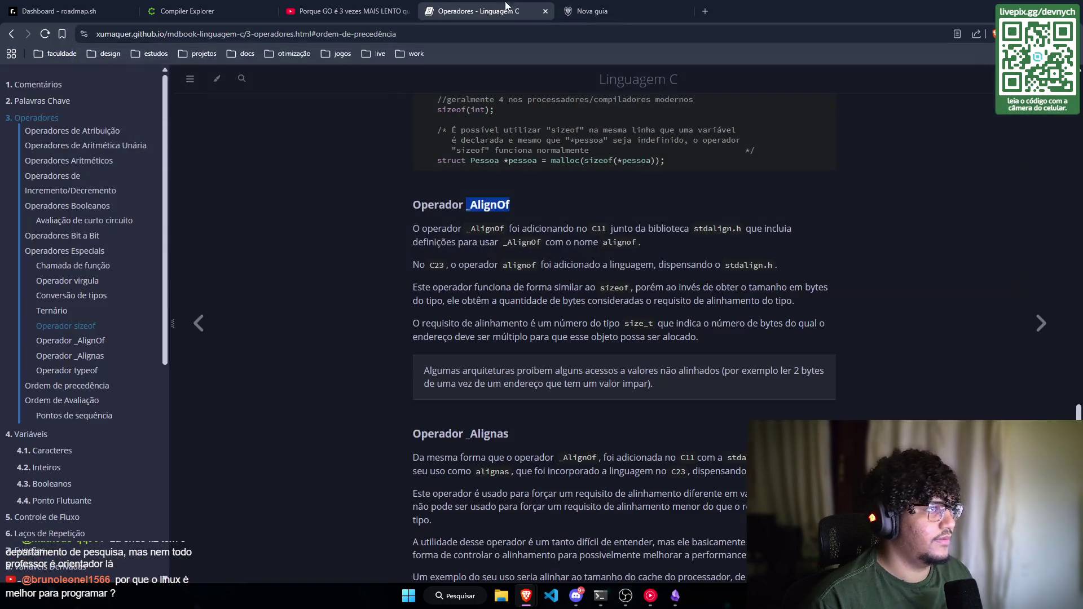
scroll(651, 309, "up", 3)
scroll(665, 302, "up", 2)
scroll(666, 305, "down", 8)
left_click(620, 7)
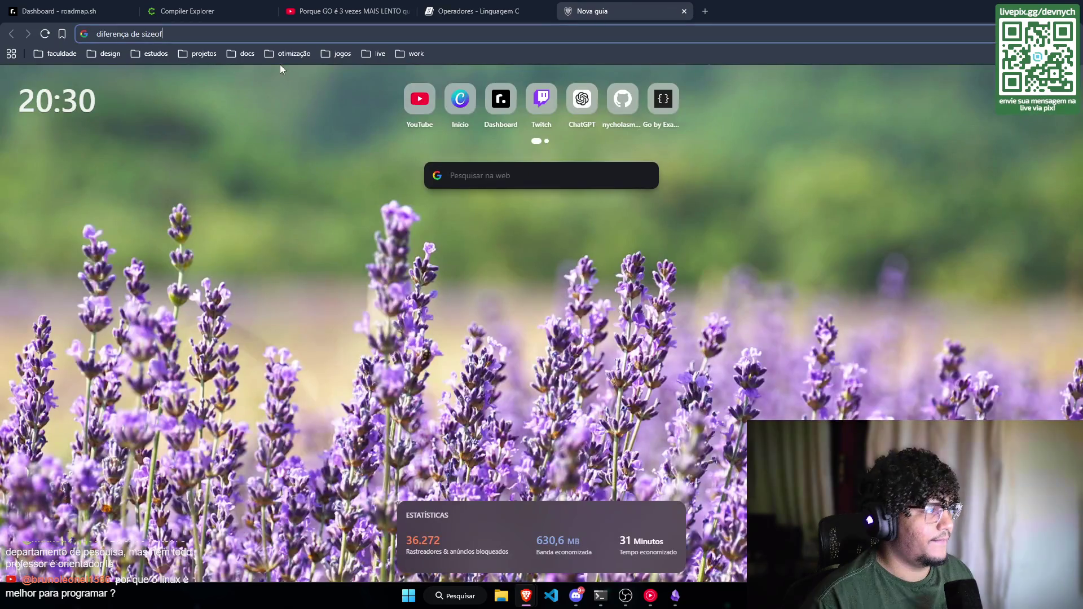
left_click(265, 33)
type(", _alignof e")
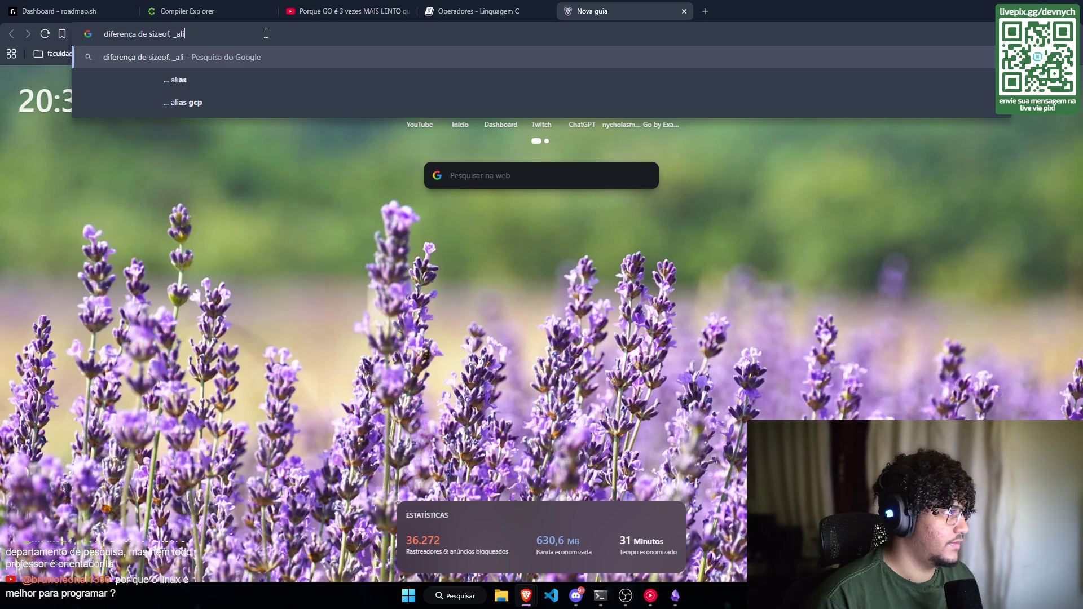
Step: Complete and run the search 'diferença de sizeof, _alignof e alignas C', expanding the AI overview
left_click(474, 12)
left_click(579, 11)
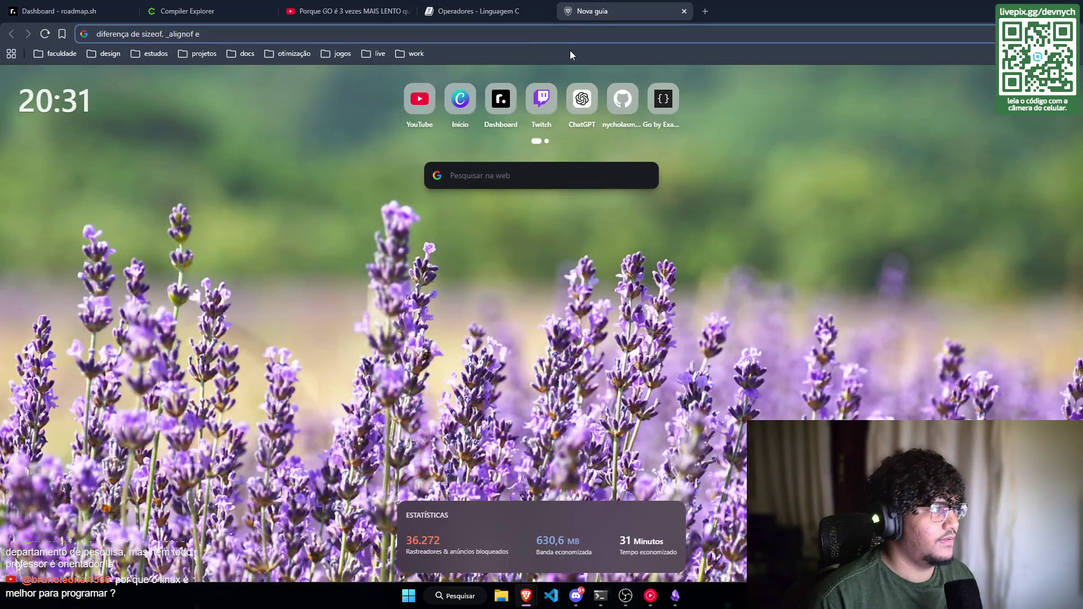
type("alignas C")
key("Return")
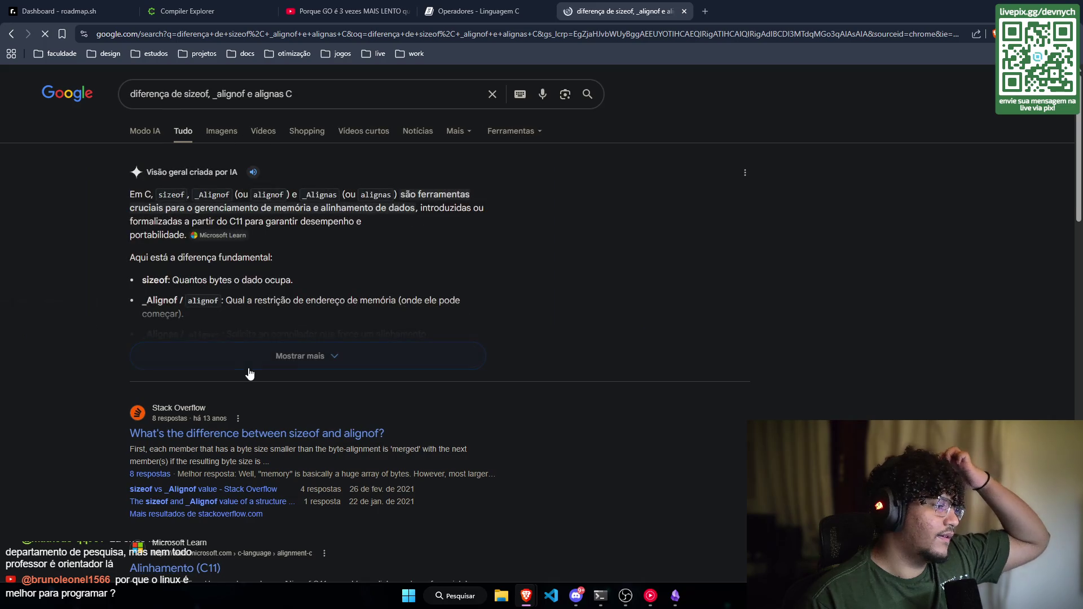
left_click(263, 356)
Step: Scroll through the expanded AI overview, then bring the Roadmap - Retorno note forward in Obsidian
scroll(154, 291, "down", 1)
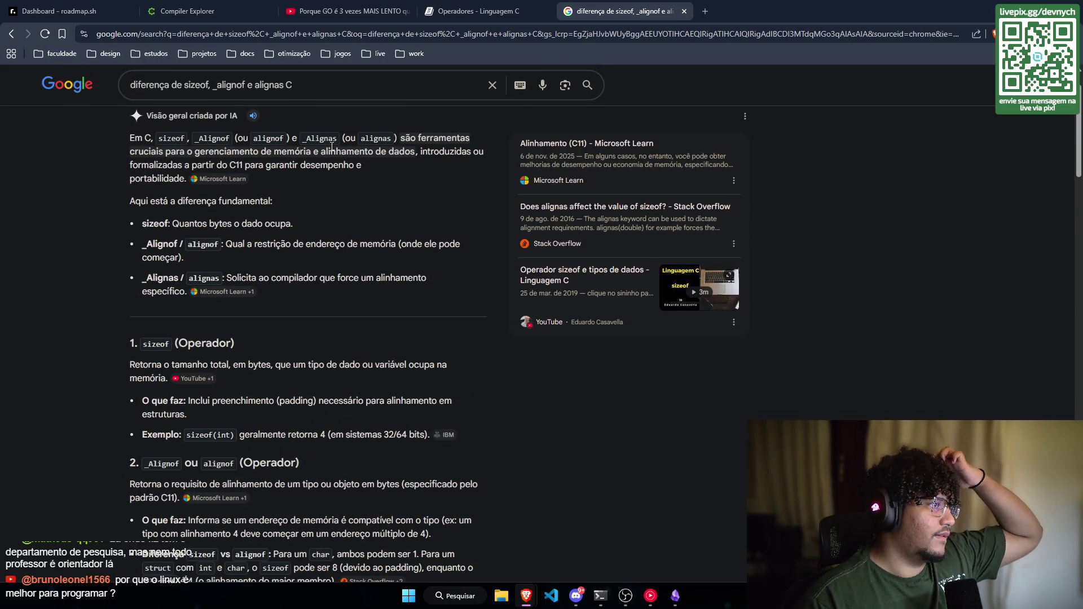
scroll(365, 170, "down", 2)
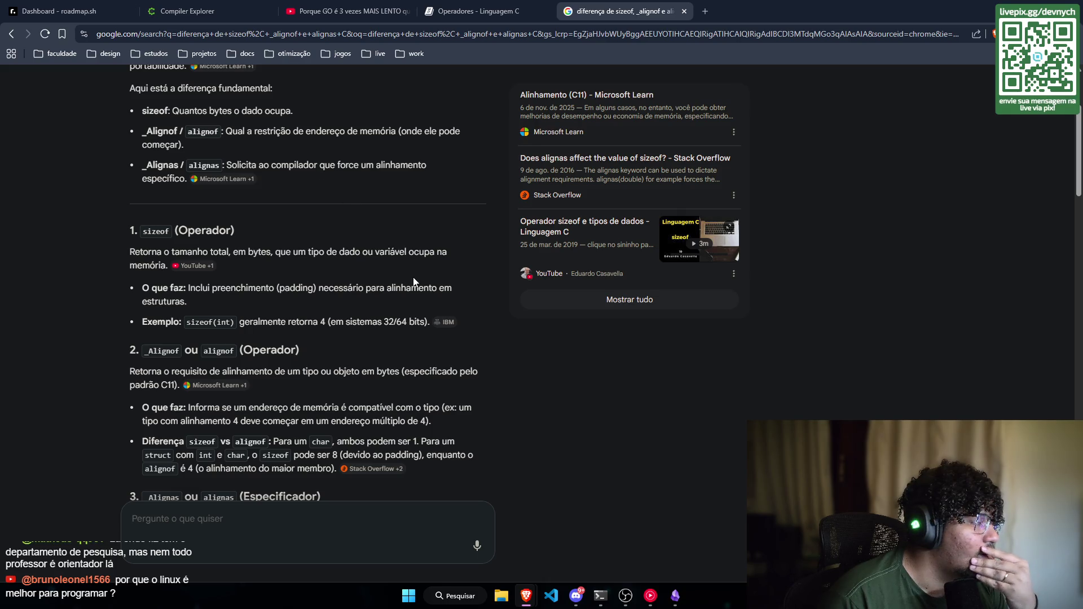
left_click(675, 595)
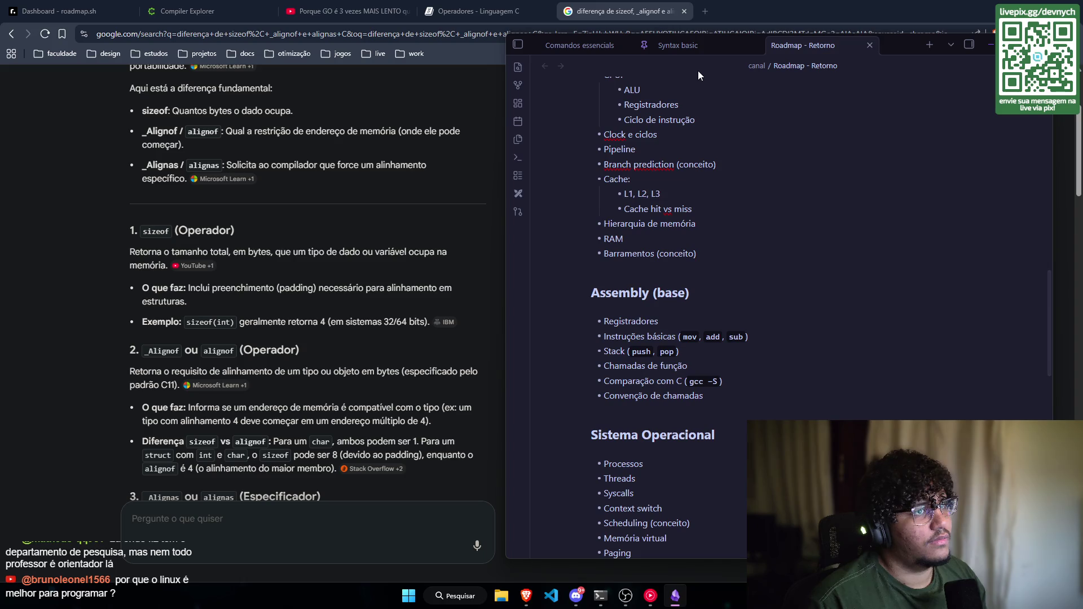
Step: Snap Obsidian to the right and Brave to the left, widening the browser pane
key("super+Right")
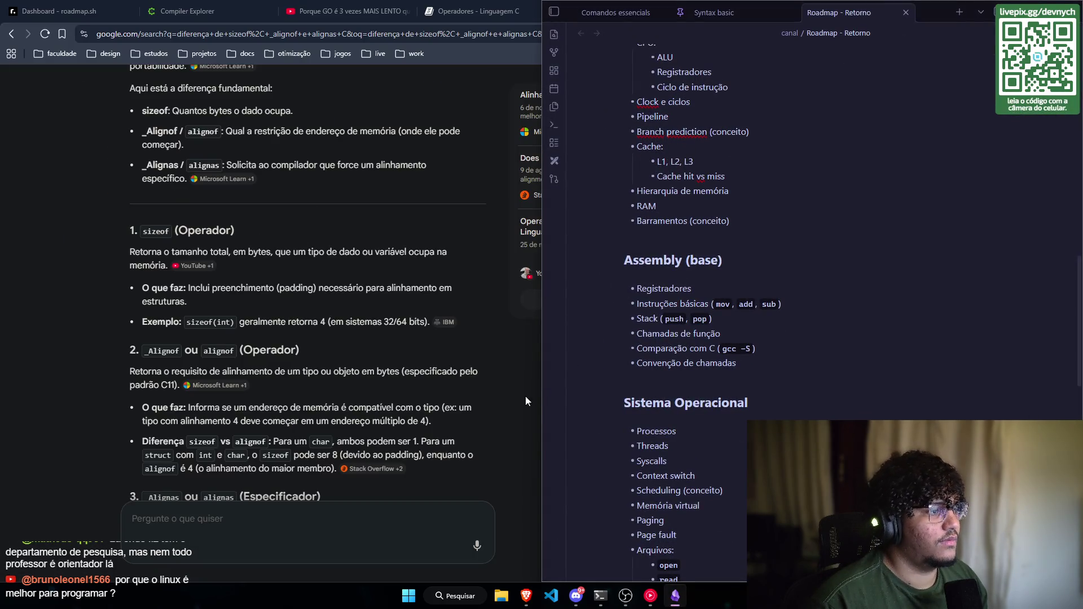
left_click(528, 395)
key("super+Left")
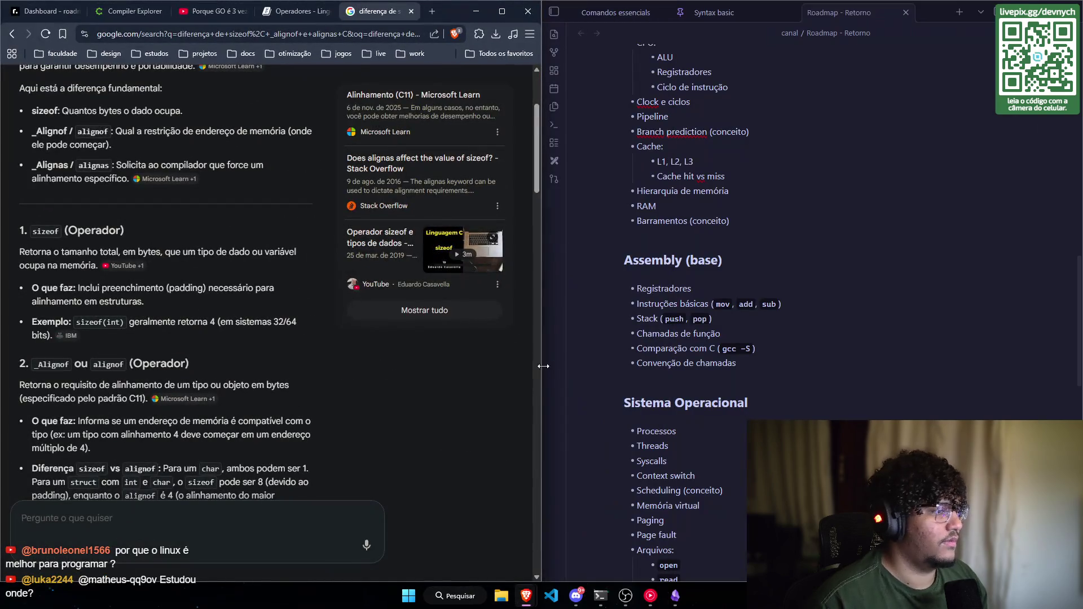
left_click_drag(543, 366, 706, 365)
Step: In the Syntax basic note, delete the closing Yakuza game-titles line after the ARRAY_SIZE example
left_click(833, 12)
scroll(914, 399, "down", 10)
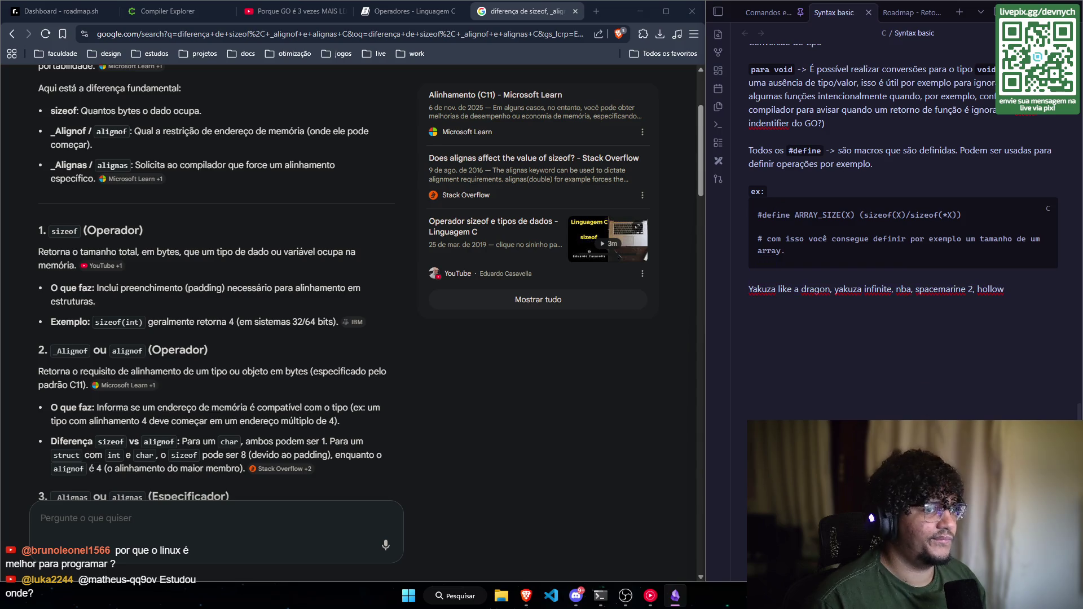
key("ctrl+shift+Left")
key("ctrl+shift+Left")
key("ctrl+shift+Left")
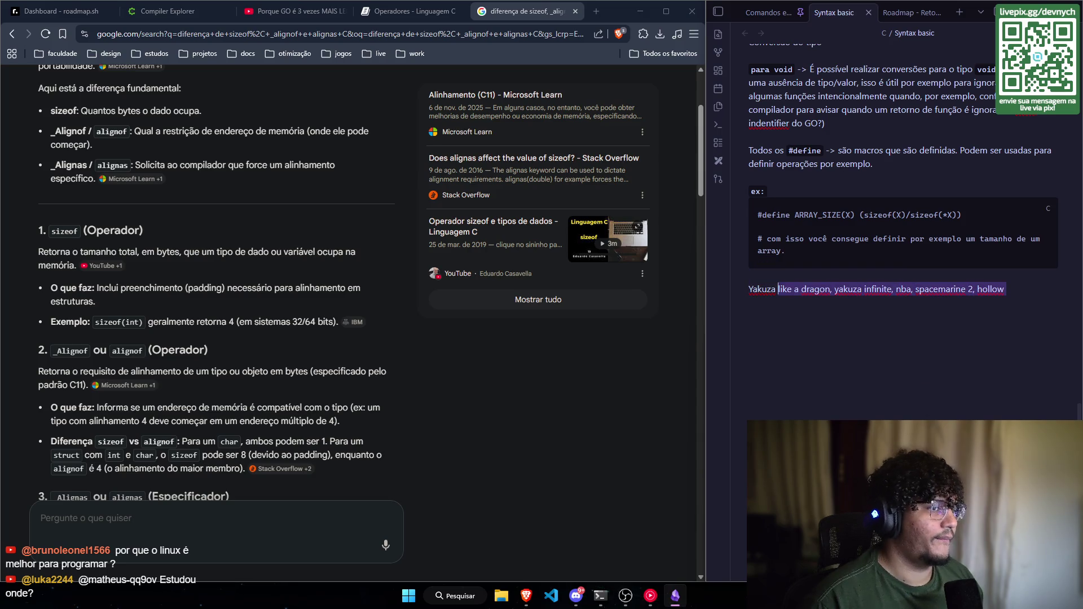
key("ctrl+shift+Left")
key("BackSpace")
scroll(393, 411, "up", 2)
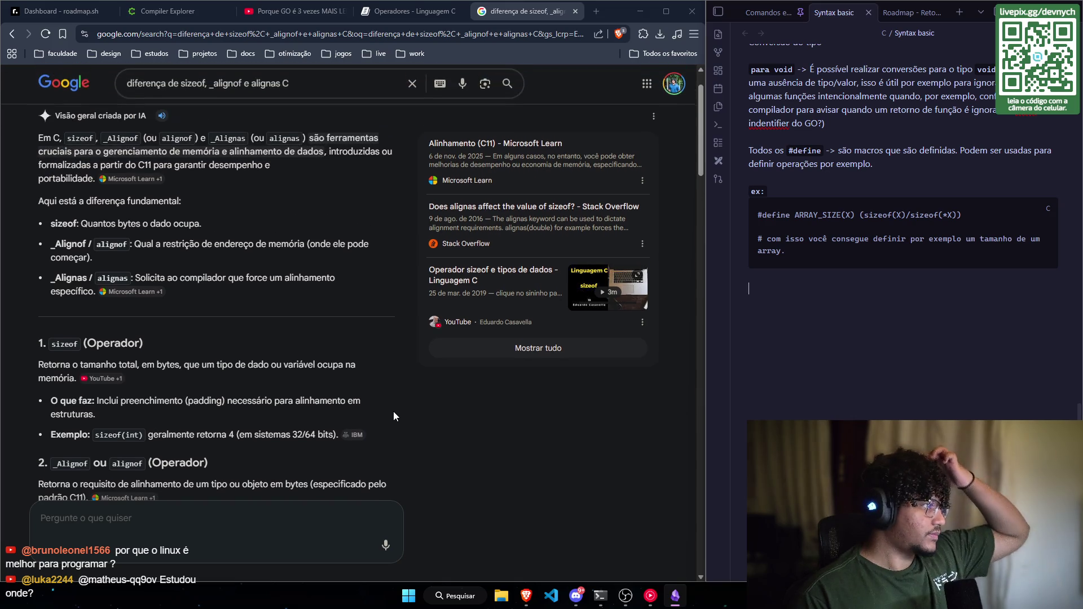
scroll(391, 411, "down", 2)
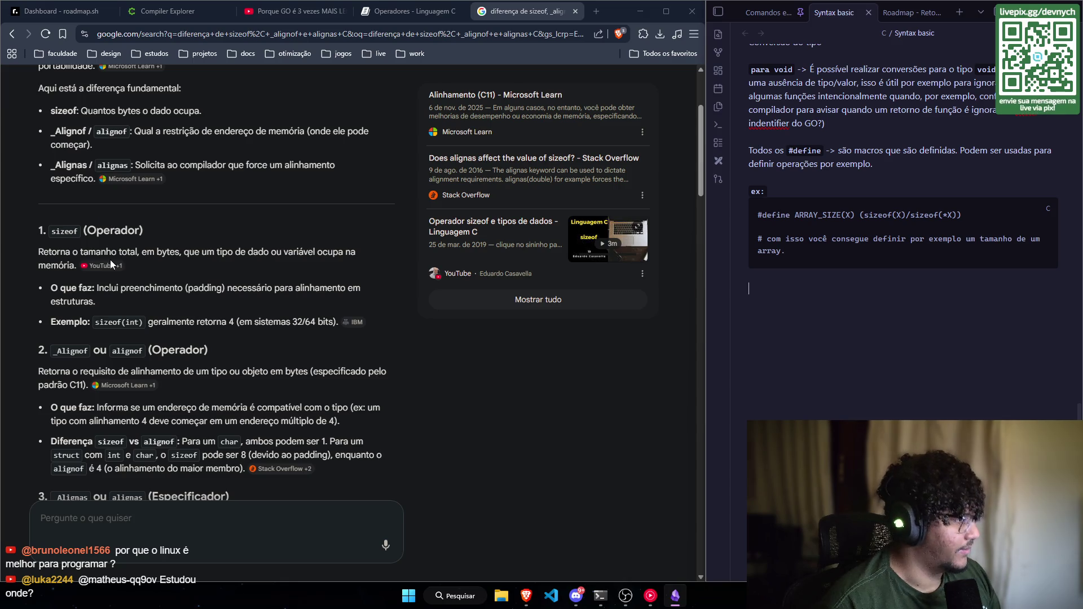
scroll(155, 239, "down", 2)
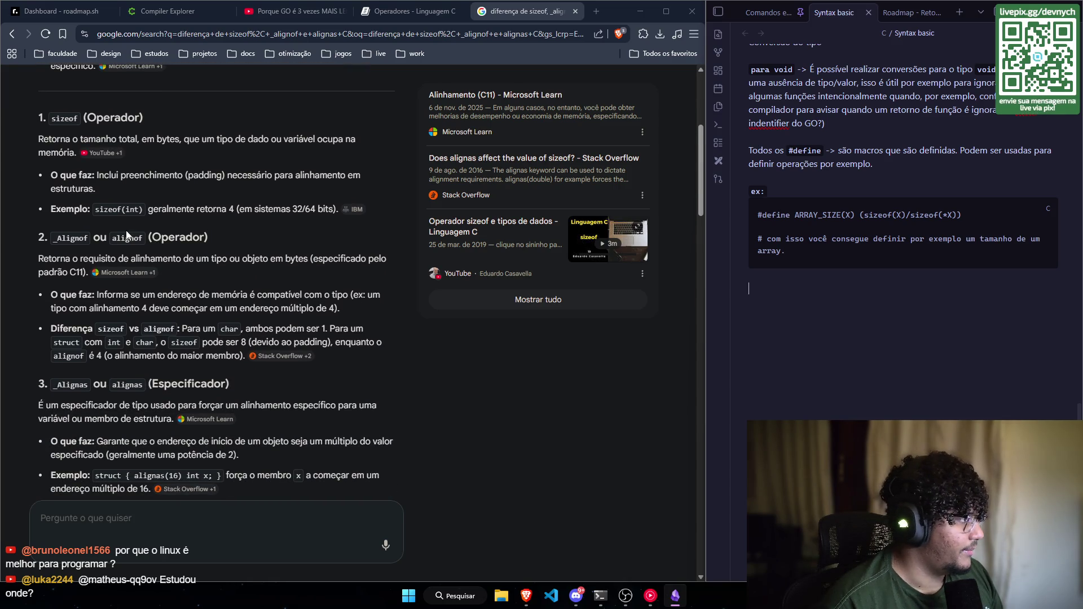
scroll(127, 230, "down", 1)
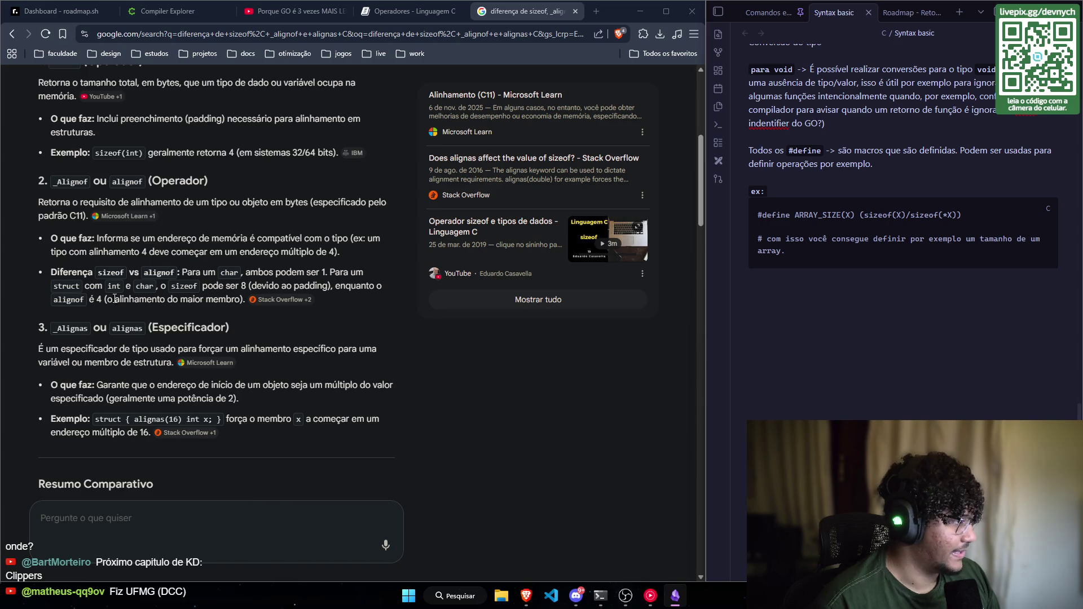
double_click(113, 286)
scroll(152, 297, "down", 1)
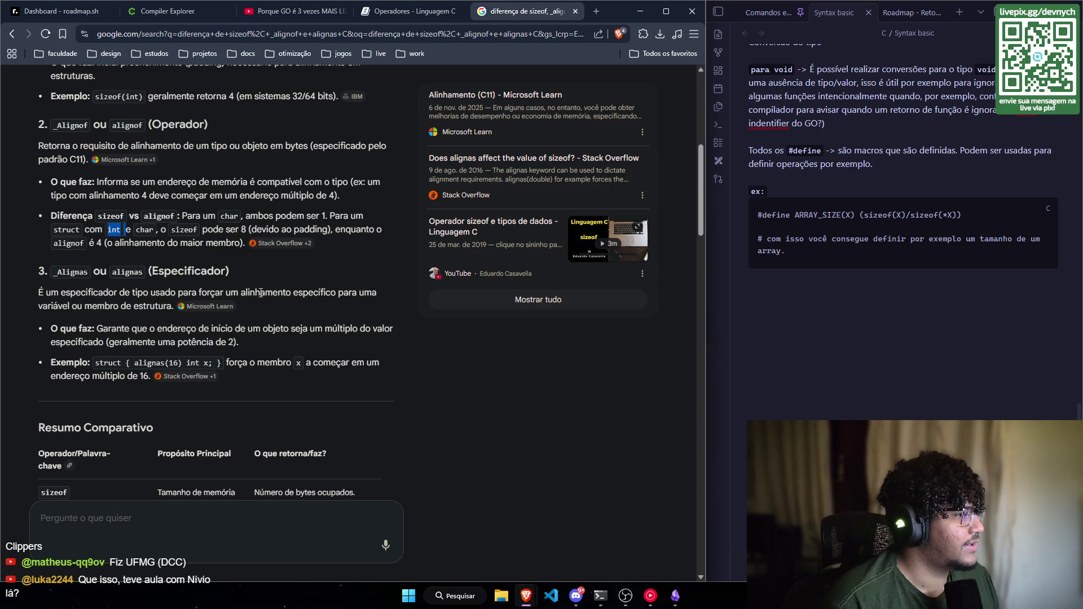
scroll(256, 294, "down", 1)
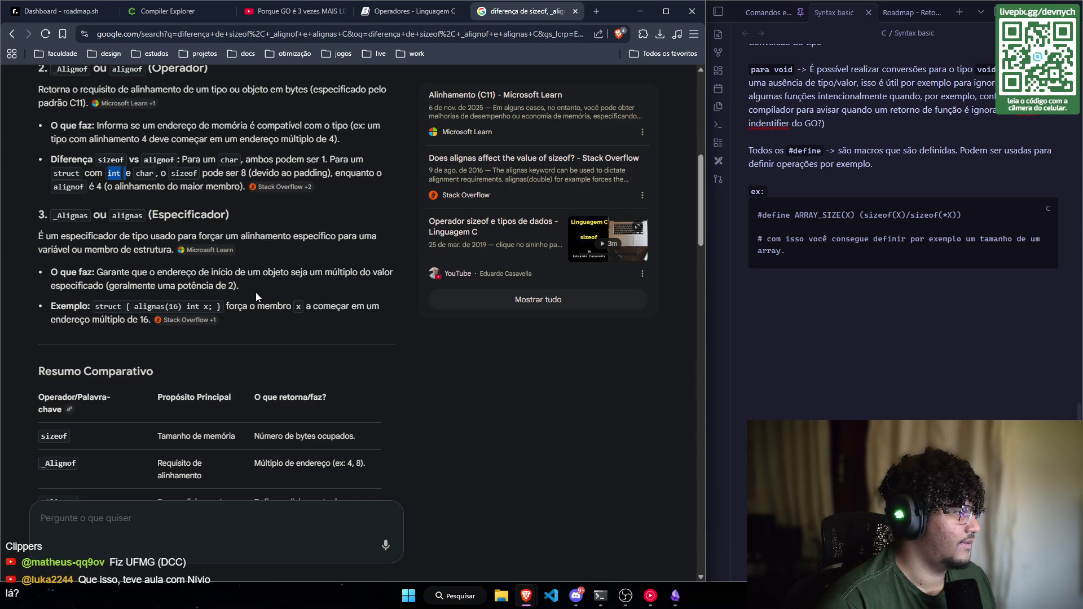
scroll(263, 293, "down", 4)
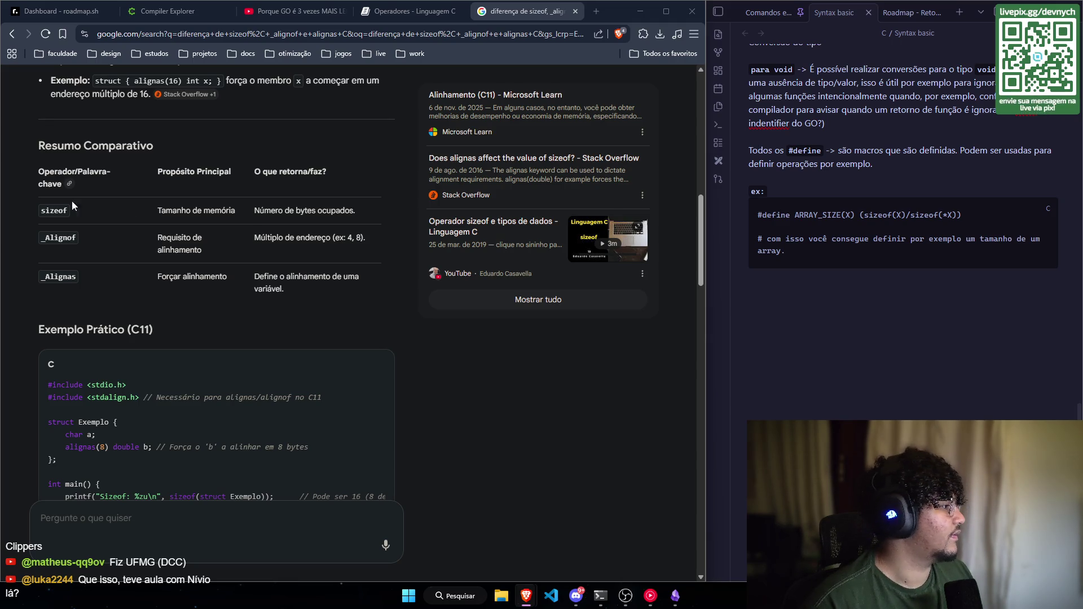
scroll(242, 211, "up", 4)
scroll(243, 212, "up", 1)
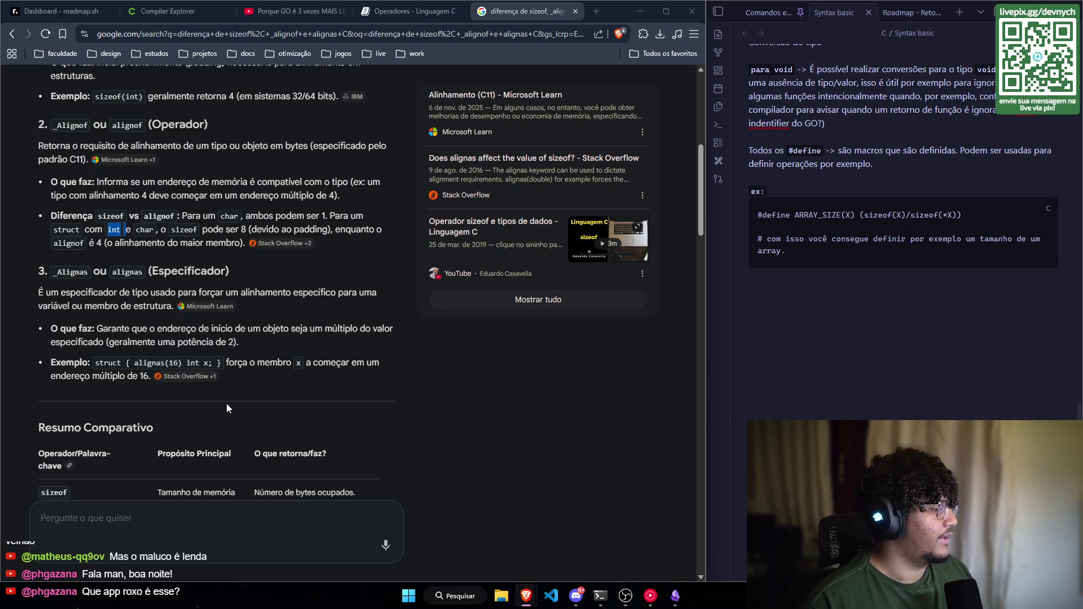
scroll(225, 404, "down", 2)
scroll(127, 282, "up", 2)
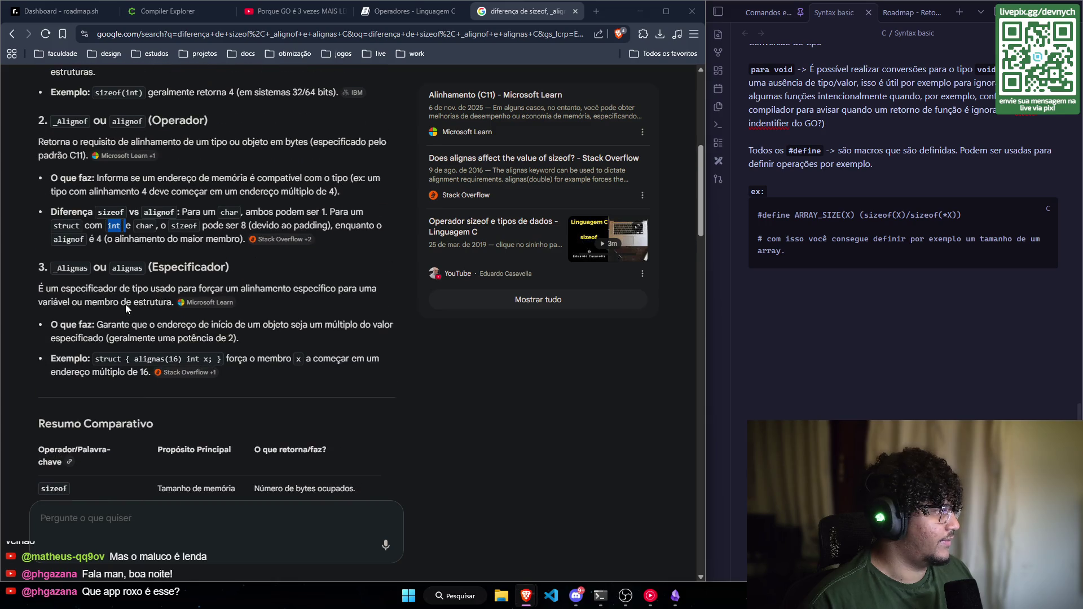
scroll(127, 305, "up", 1)
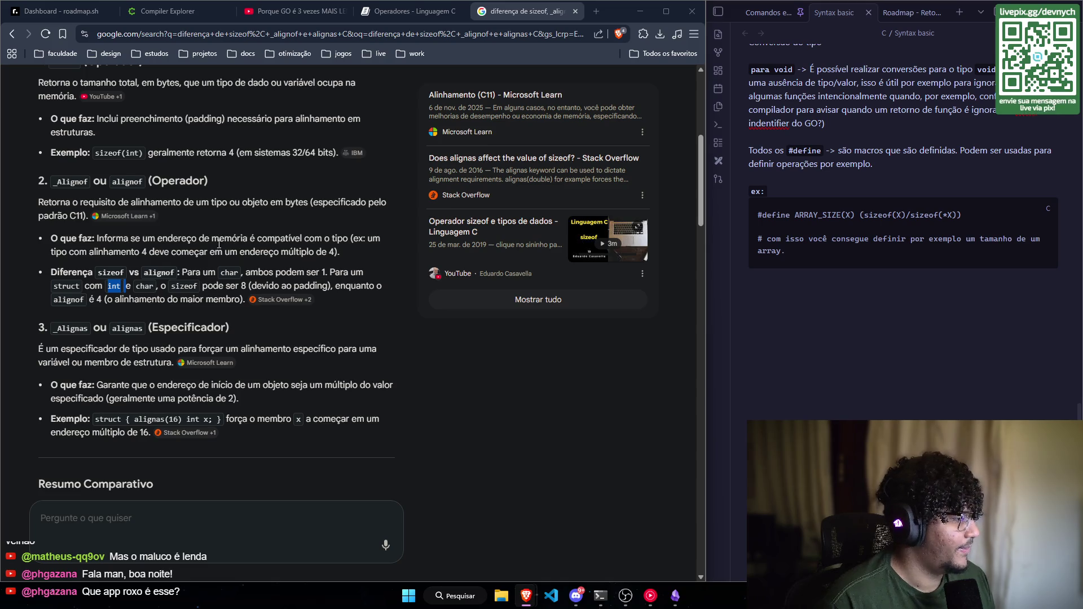
scroll(217, 248, "down", 1)
scroll(217, 249, "down", 1)
scroll(218, 248, "down", 1)
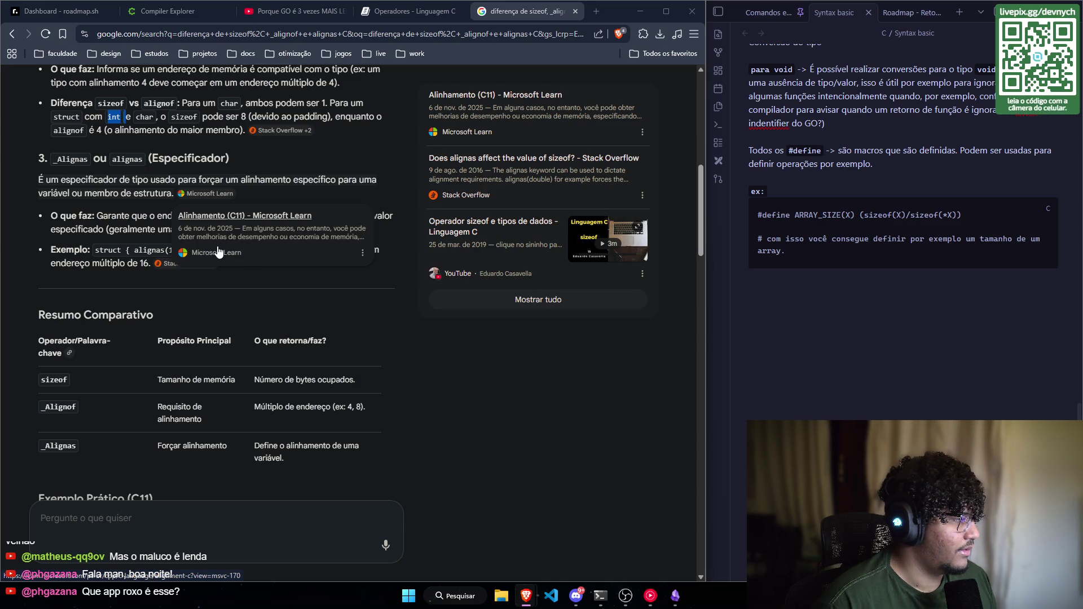
scroll(241, 393, "down", 1)
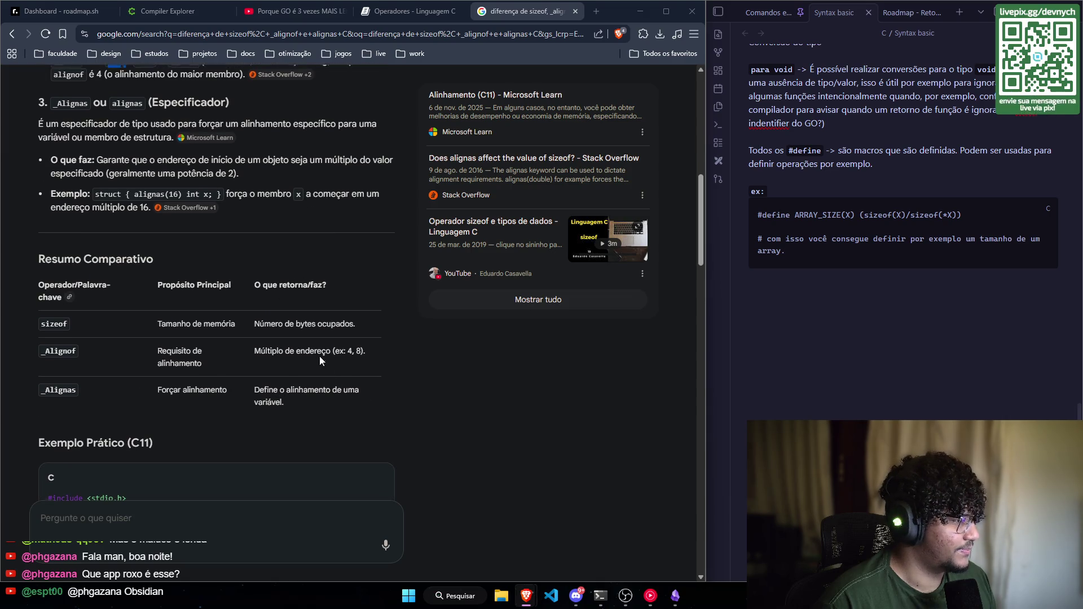
scroll(319, 356, "up", 1)
scroll(233, 399, "up", 1)
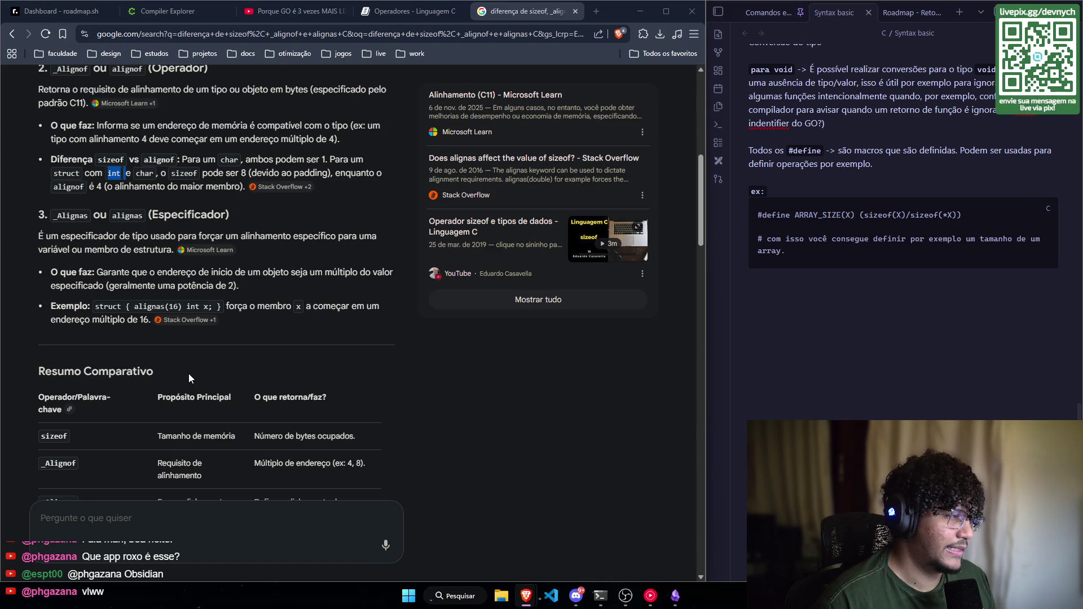
scroll(191, 377, "up", 1)
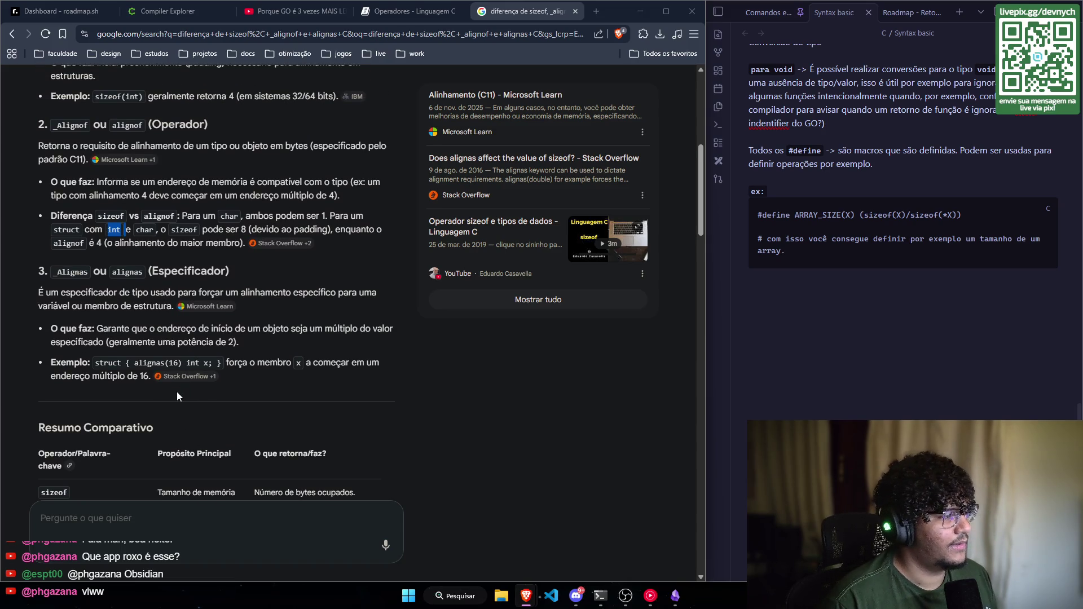
scroll(177, 391, "down", 1)
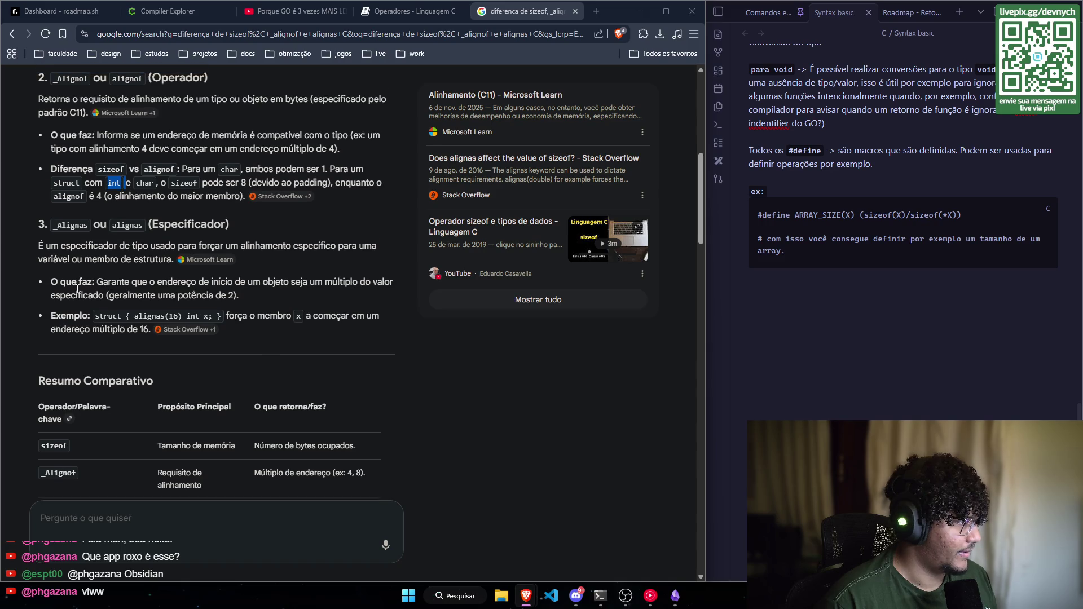
scroll(73, 290, "up", 1)
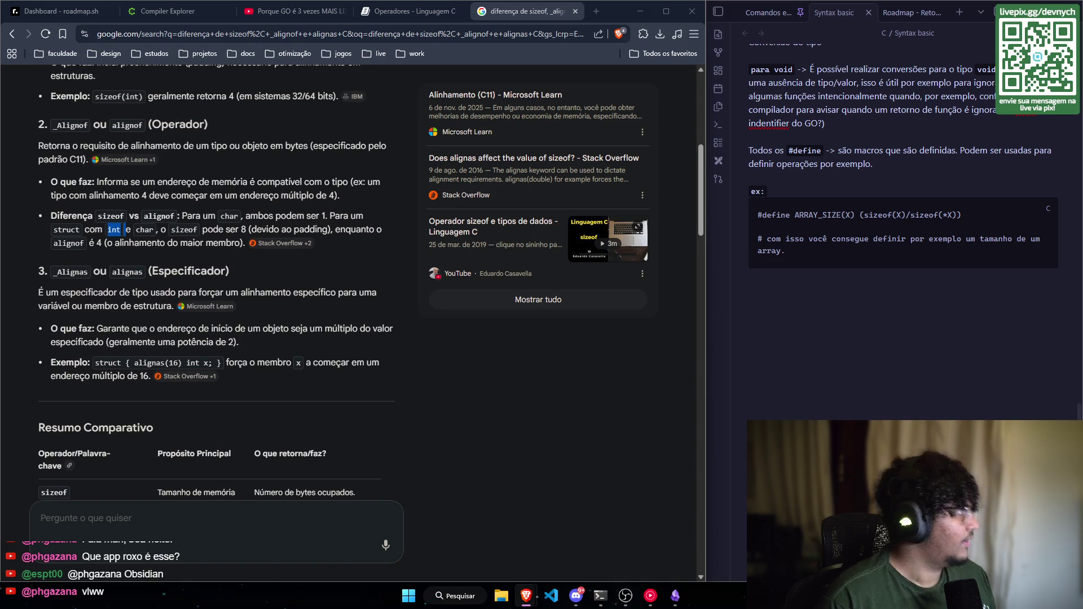
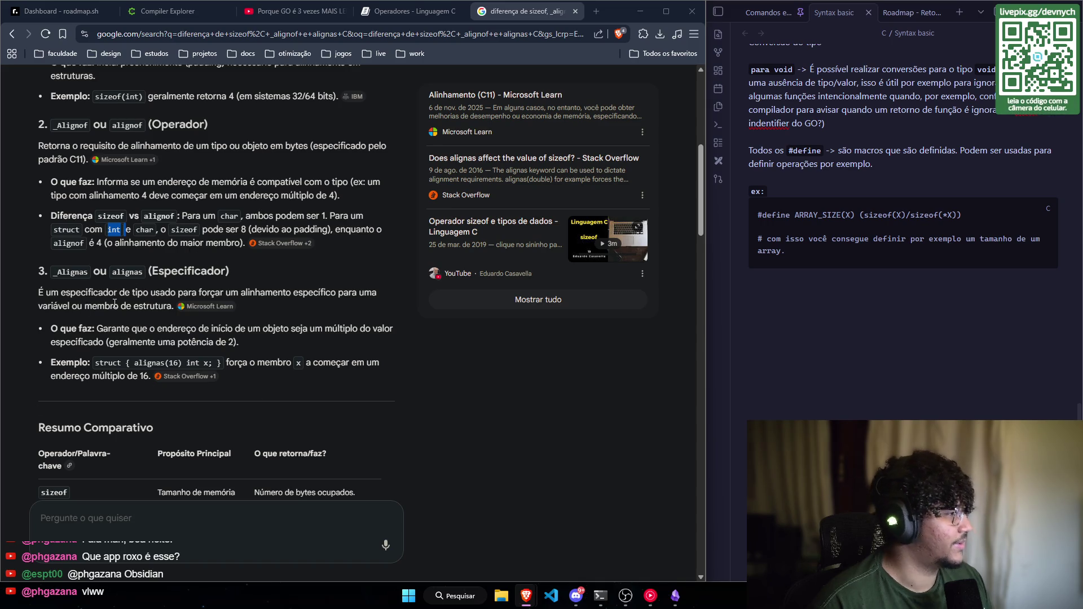
Step: Move the tab back into the strip and read the AI answer on alignas(16) int size and address
scroll(116, 303, "up", 1)
scroll(97, 315, "up", 1)
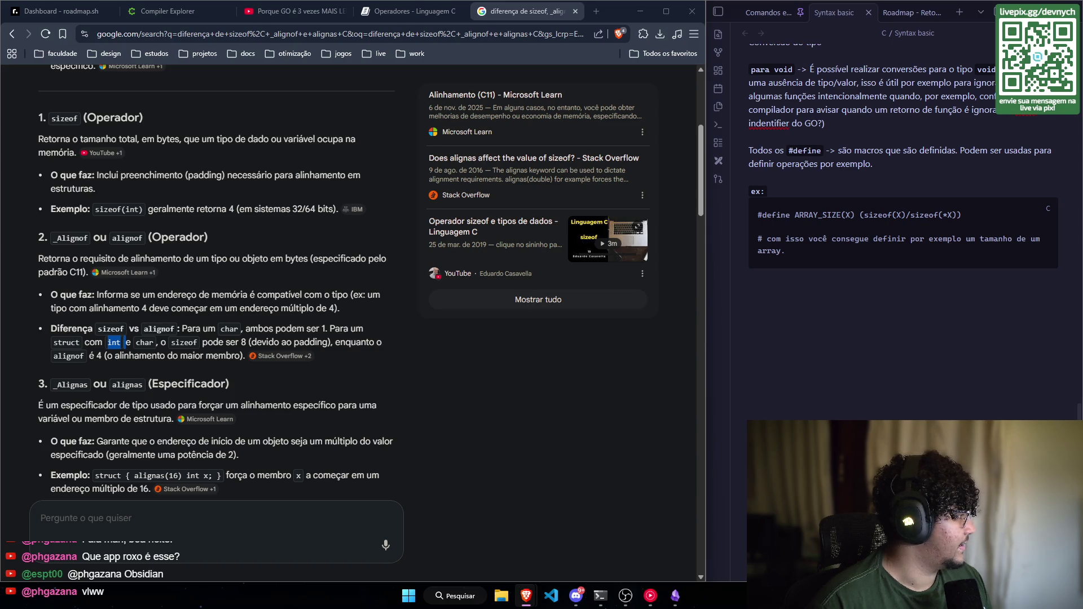
scroll(41, 355, "down", 2)
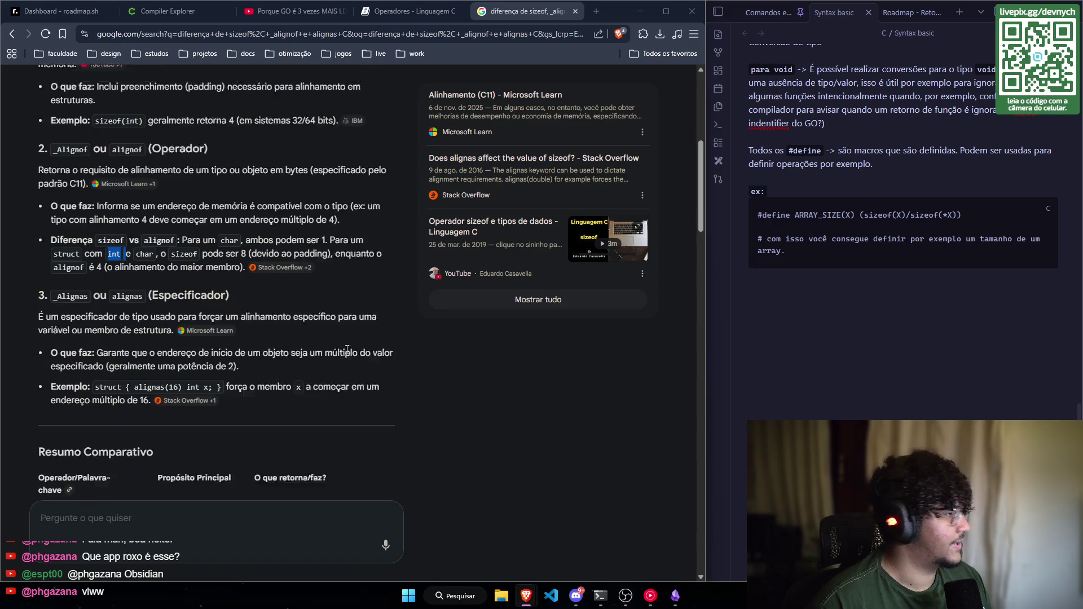
scroll(283, 276, "up", 3)
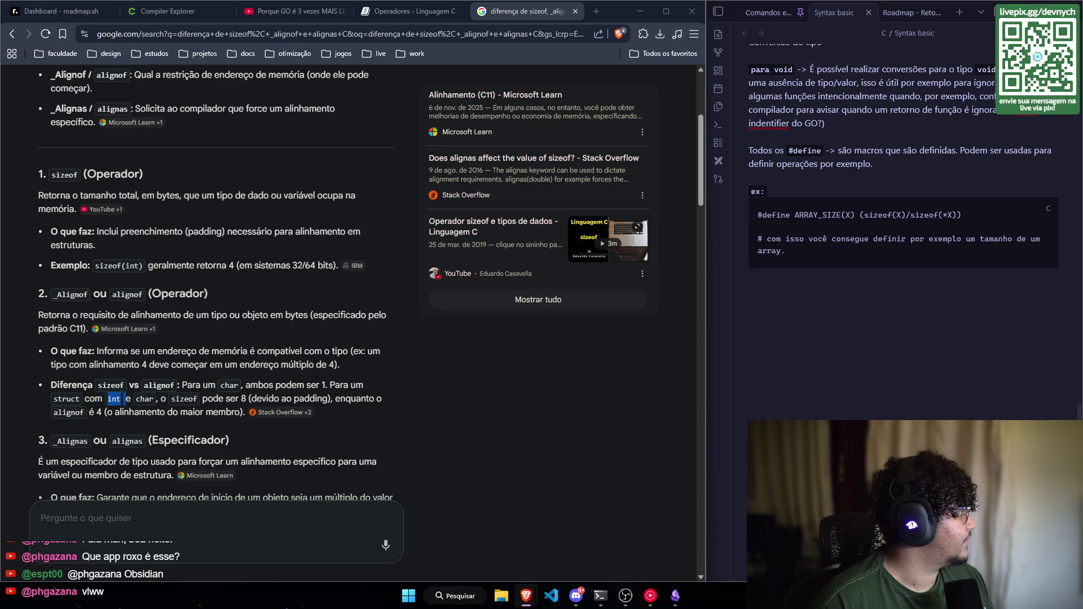
mouse_move(524, 11)
left_mouse_down()
mouse_move(242, 356)
mouse_move(583, 15)
left_mouse_up()
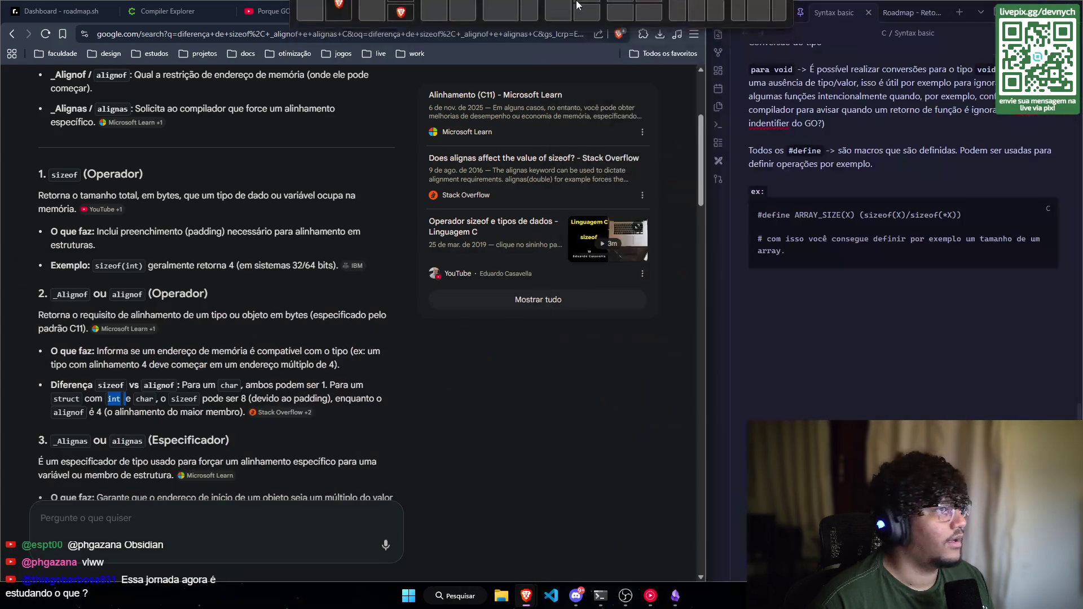
scroll(286, 421, "down", 3)
left_click(344, 12)
Step: Scroll the operators page to the _Alignas section and its cache-aligned struct example
scroll(330, 397, "down", 2)
scroll(330, 397, "down", 2)
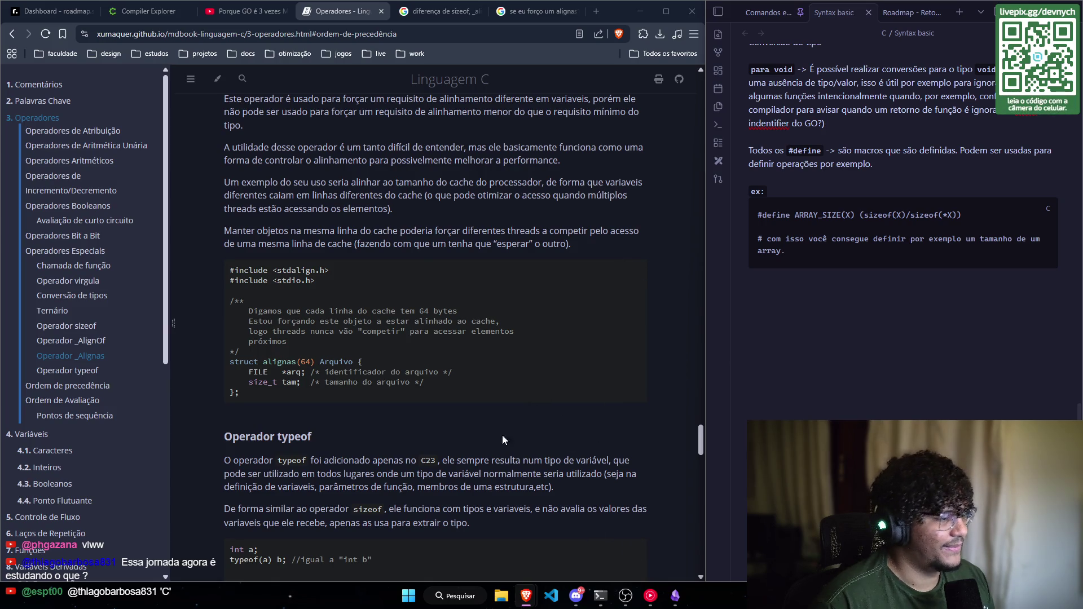
left_click(600, 595)
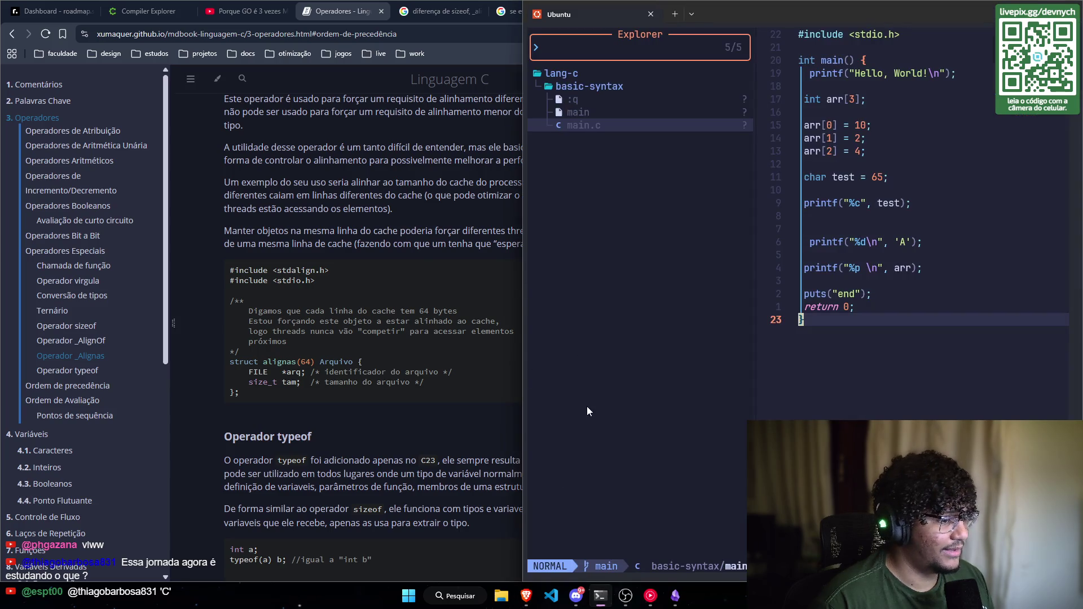
Step: Resize the terminal, open a second Ubuntu tab, and return to the Neovim session on main.c
left_click_drag(525, 252, 101, 246)
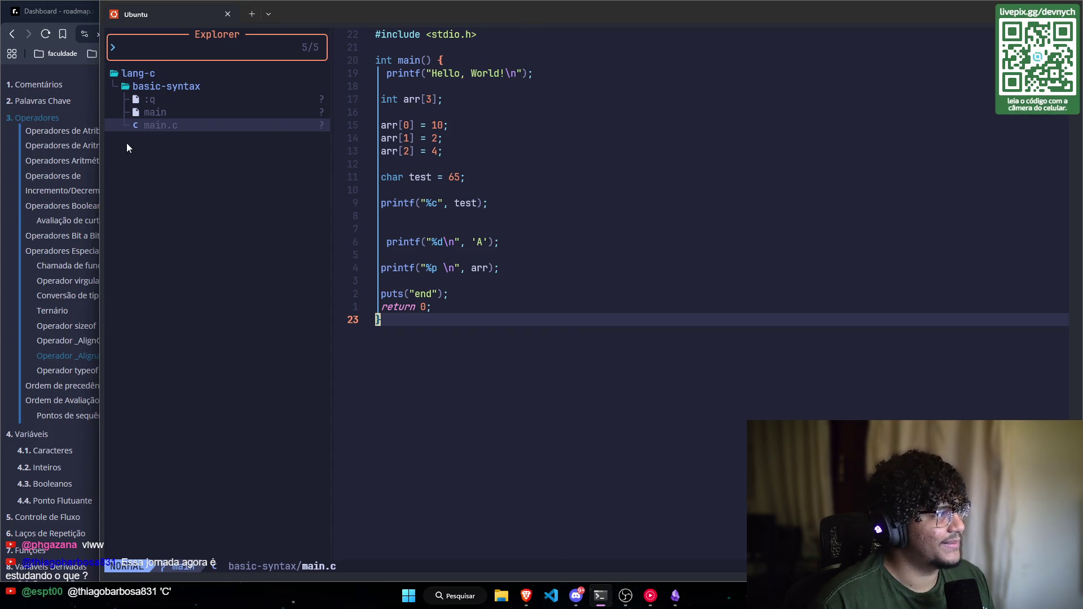
mouse_move(100, 205)
left_mouse_down()
mouse_move(234, 203)
mouse_move(224, 203)
left_mouse_up()
left_click(374, 16)
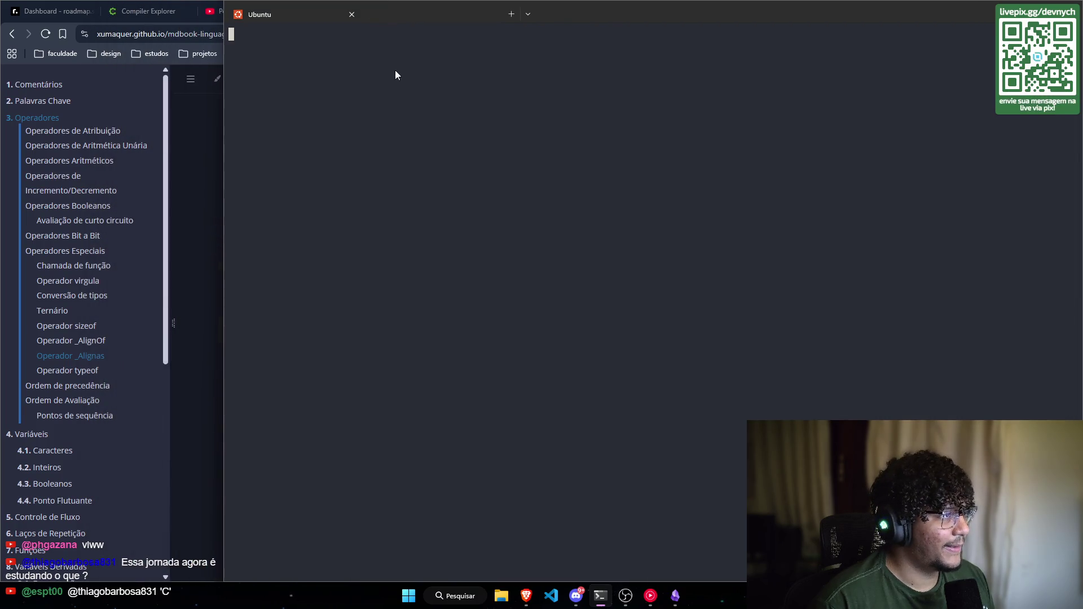
left_click(283, 15)
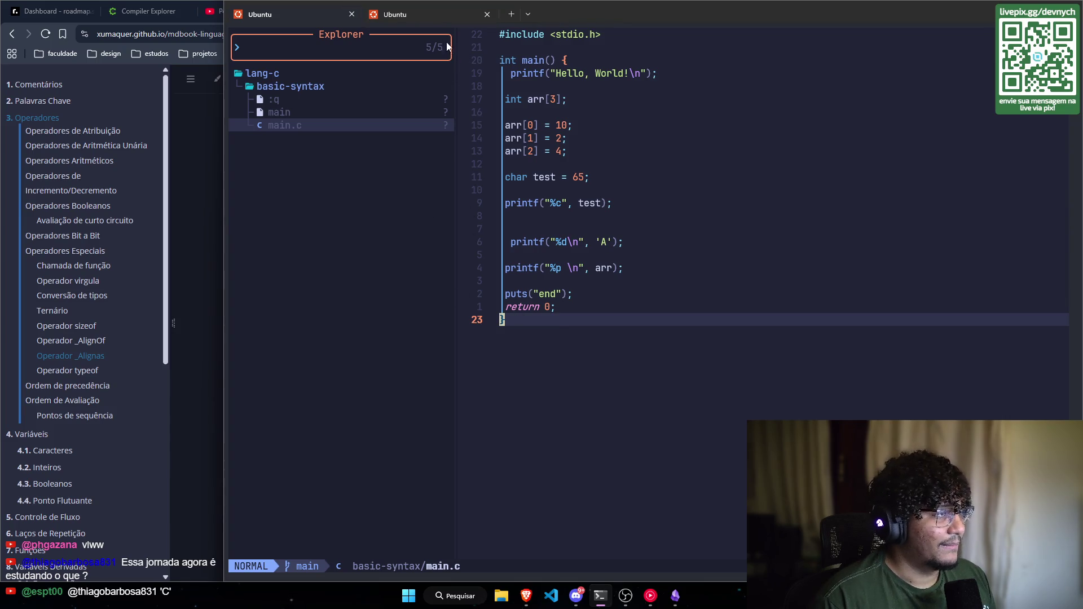
Step: Quit Neovim with :qa and narrow the terminal to reveal the operators page
type(":qa")
key("Return")
left_click_drag(223, 127, 494, 125)
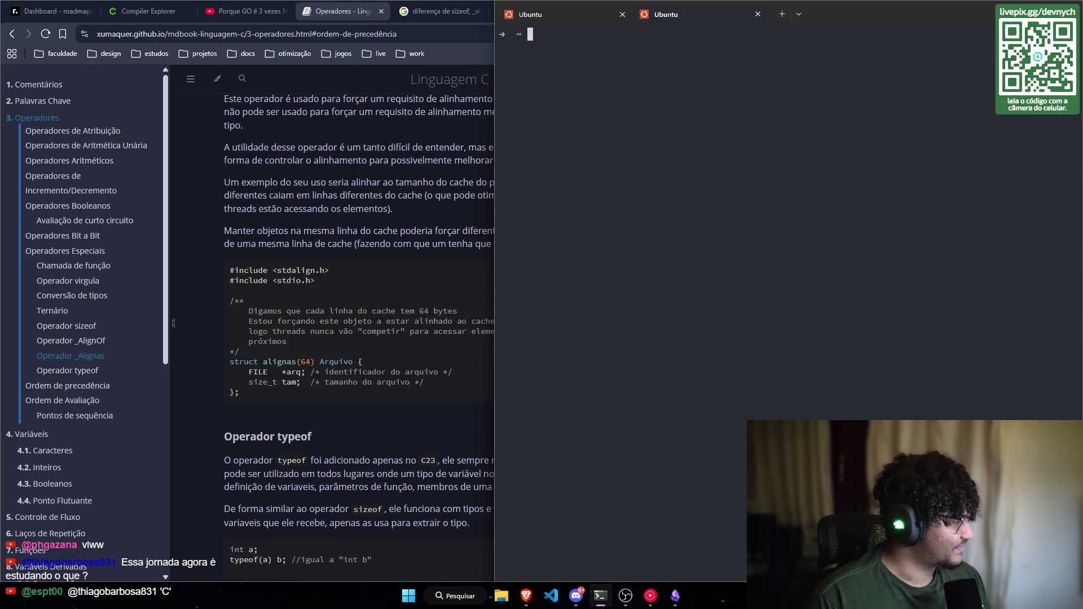
left_click(679, 598)
Step: Merge the separate obsidian.md window into the main Brave window's tab strip
left_click(749, 288)
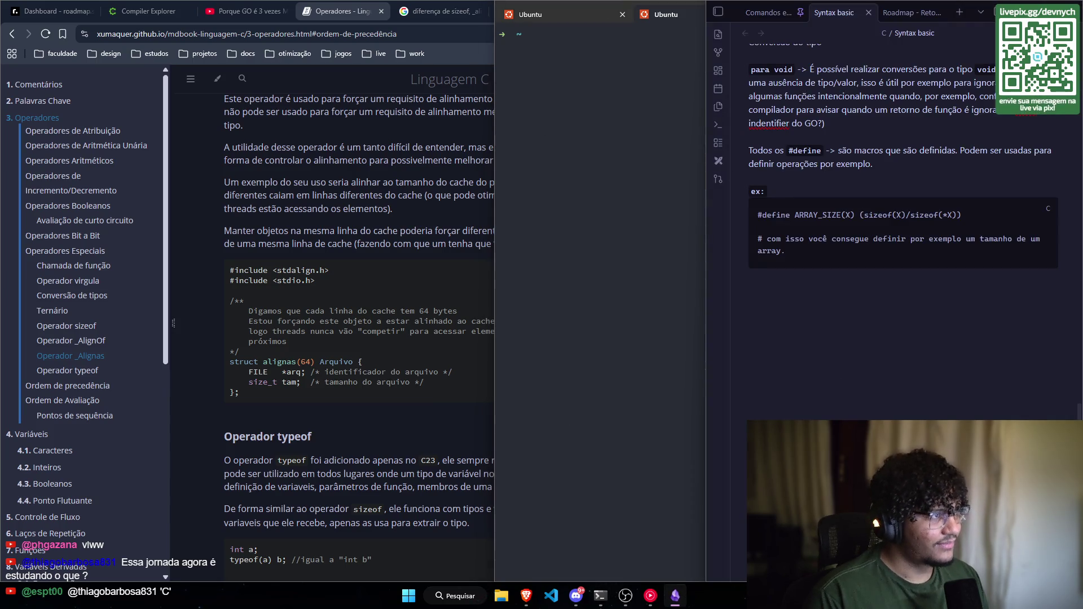
key("alt+Tab")
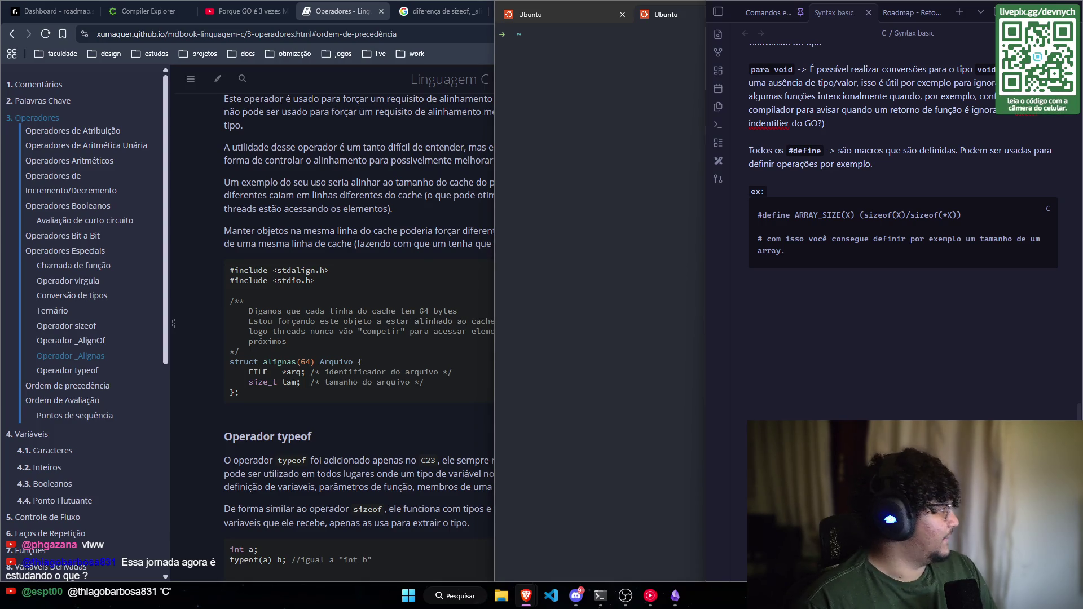
left_click_drag(74, 182, 389, 23)
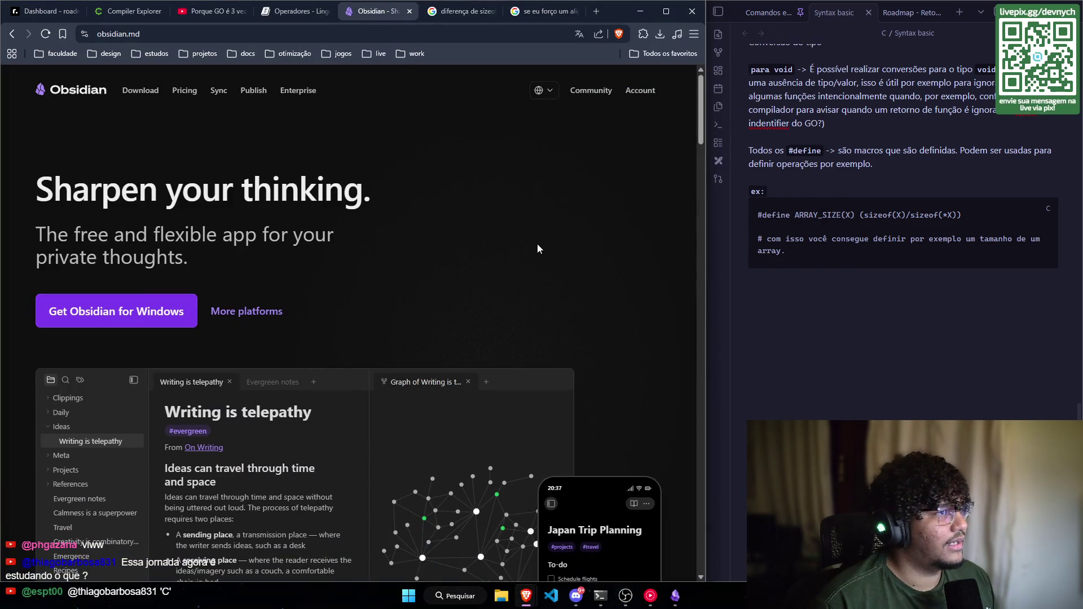
Step: Skim the obsidian.md home page, then widen Obsidian's window over the browser
scroll(538, 244, "down", 10)
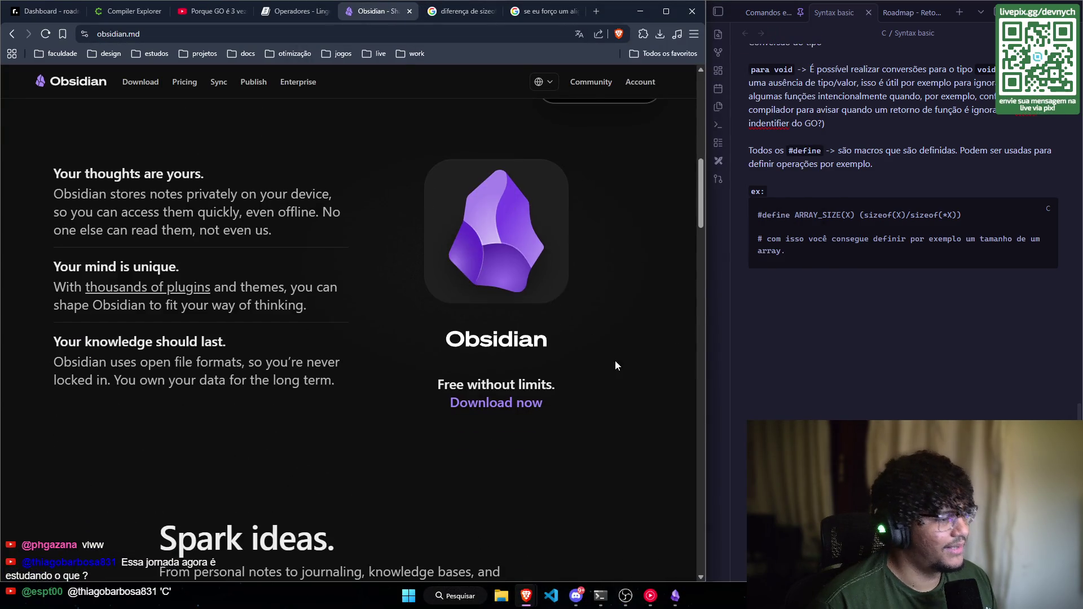
scroll(586, 359, "up", 10)
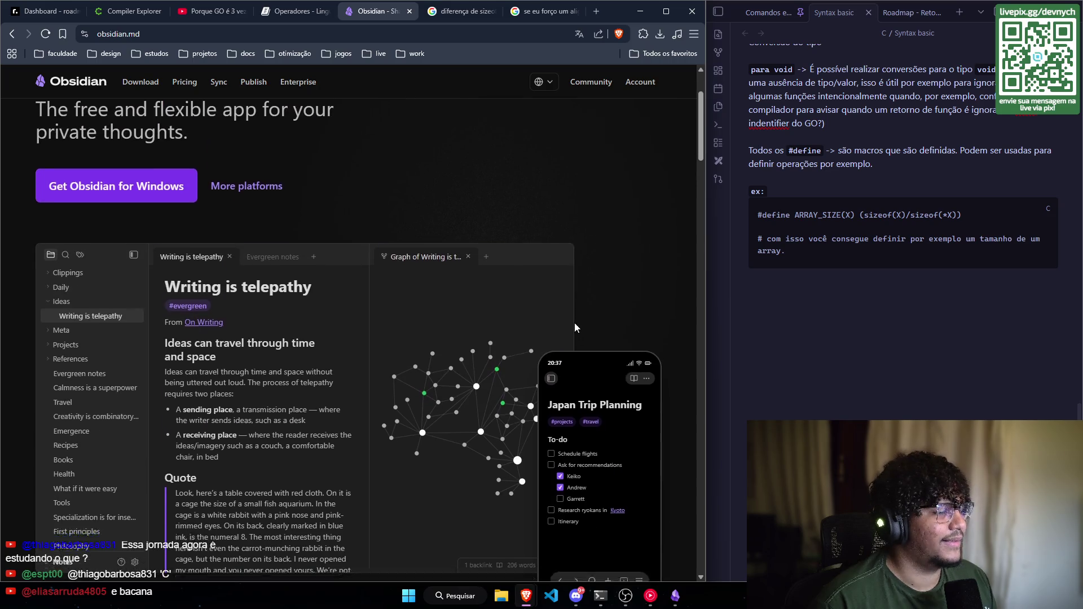
scroll(575, 327, "down", 2)
scroll(507, 339, "up", 2)
scroll(517, 411, "down", 2)
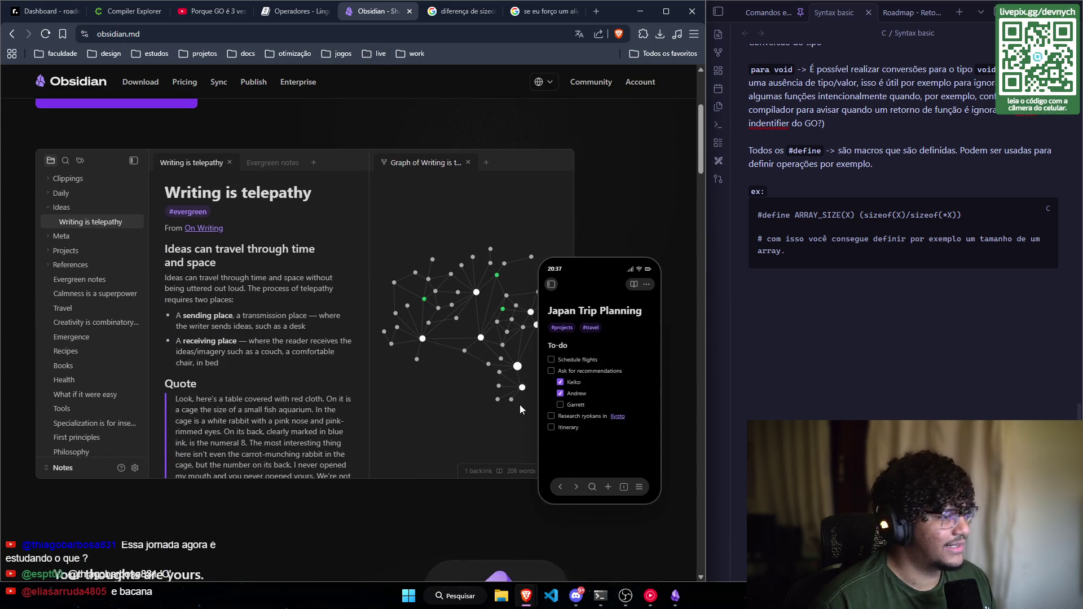
scroll(457, 346, "down", 10)
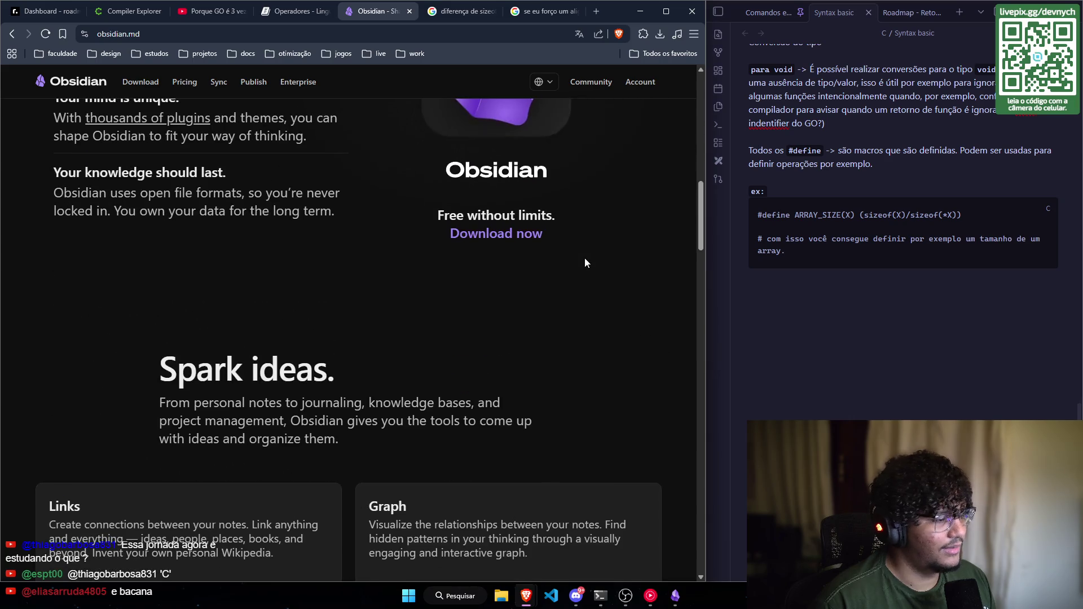
scroll(585, 258, "up", 9)
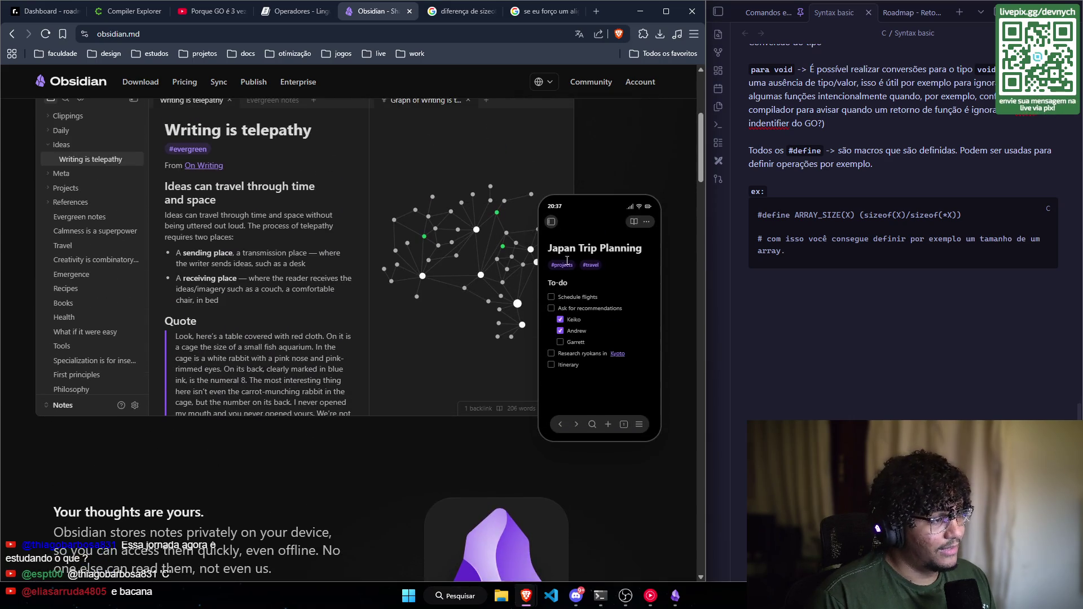
scroll(627, 166, "up", 2)
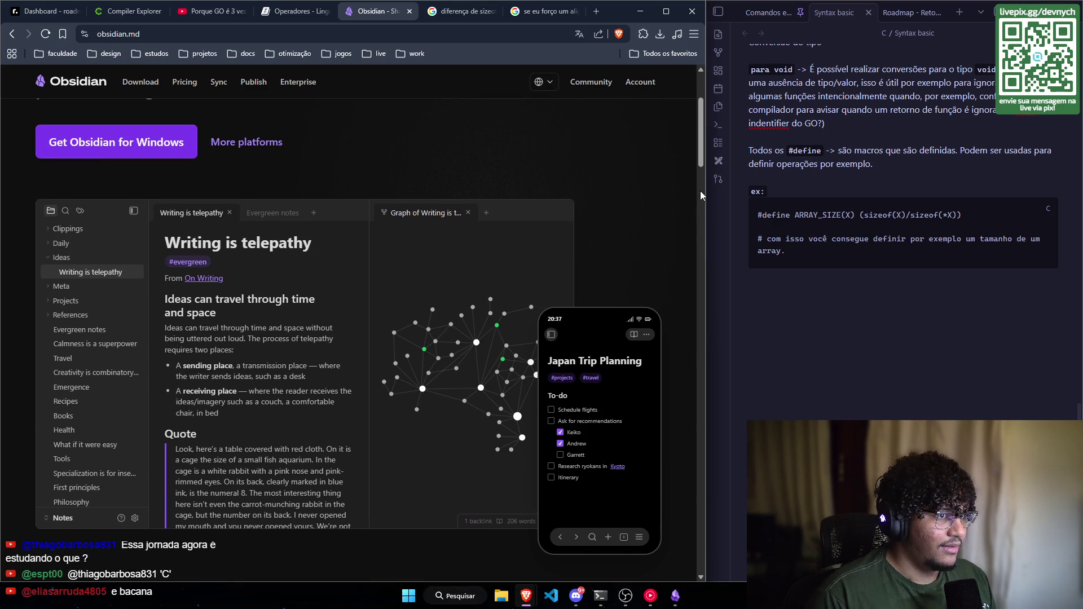
left_click(706, 191)
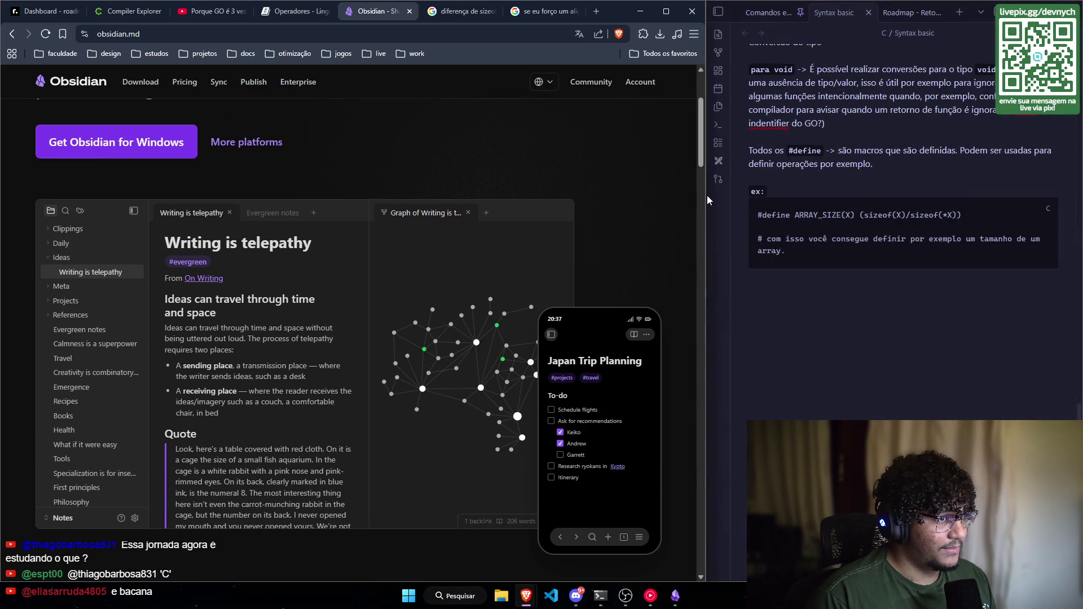
left_click_drag(711, 201, 489, 231)
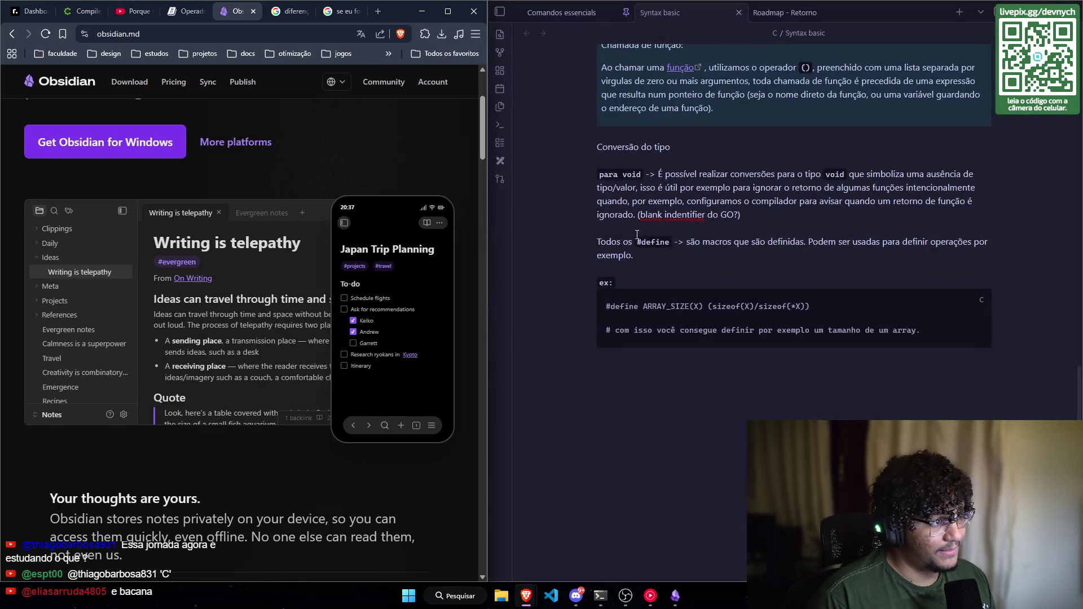
Step: Show the file tree, create a new Excalidraw drawing, then close it and return to Syntax basic
left_click(501, 13)
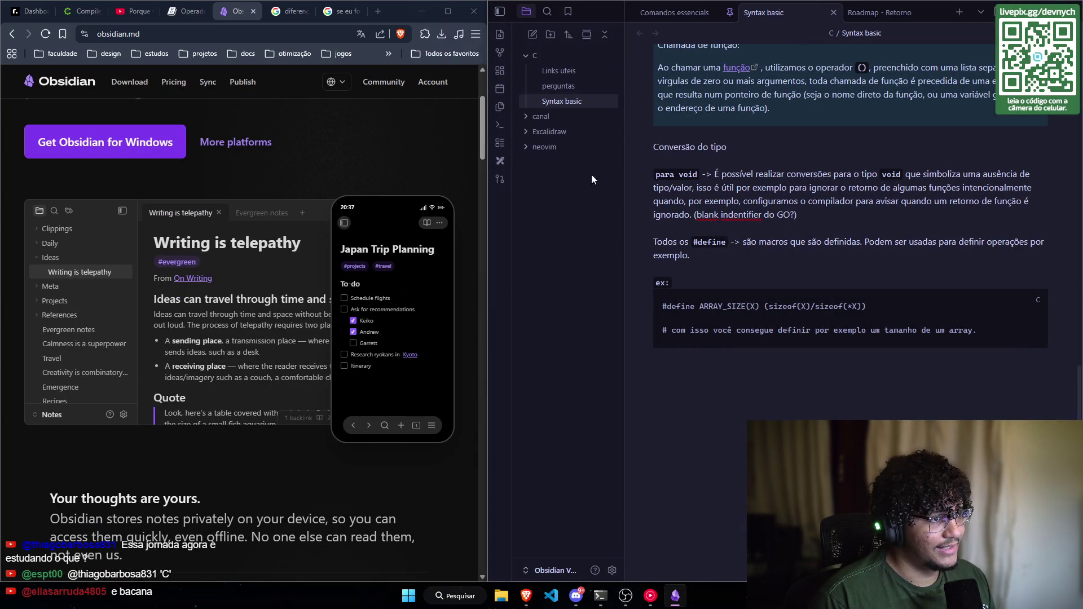
left_click(500, 159)
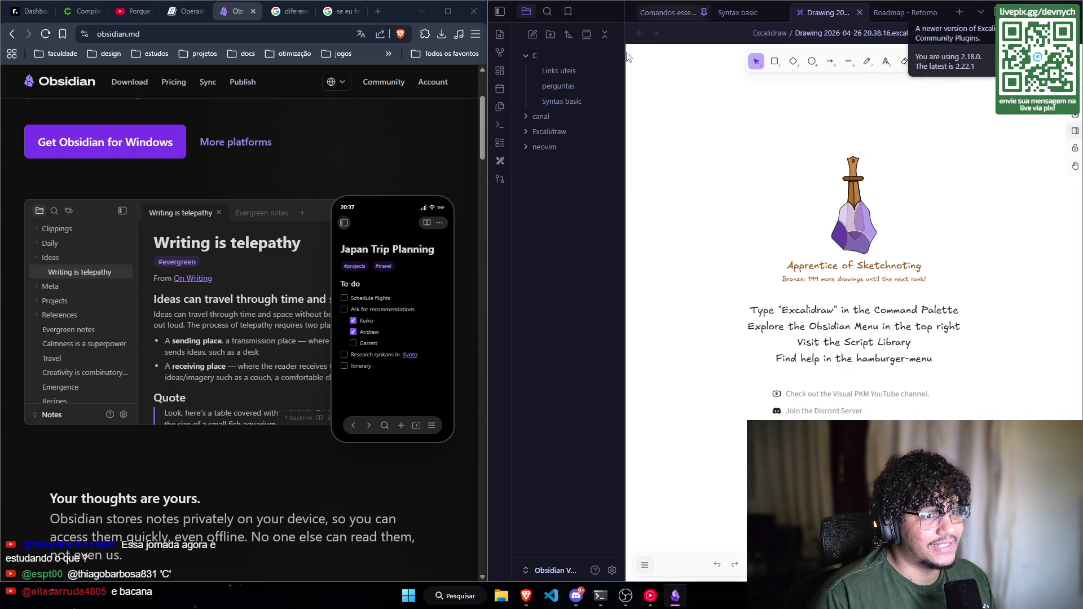
left_click(545, 135)
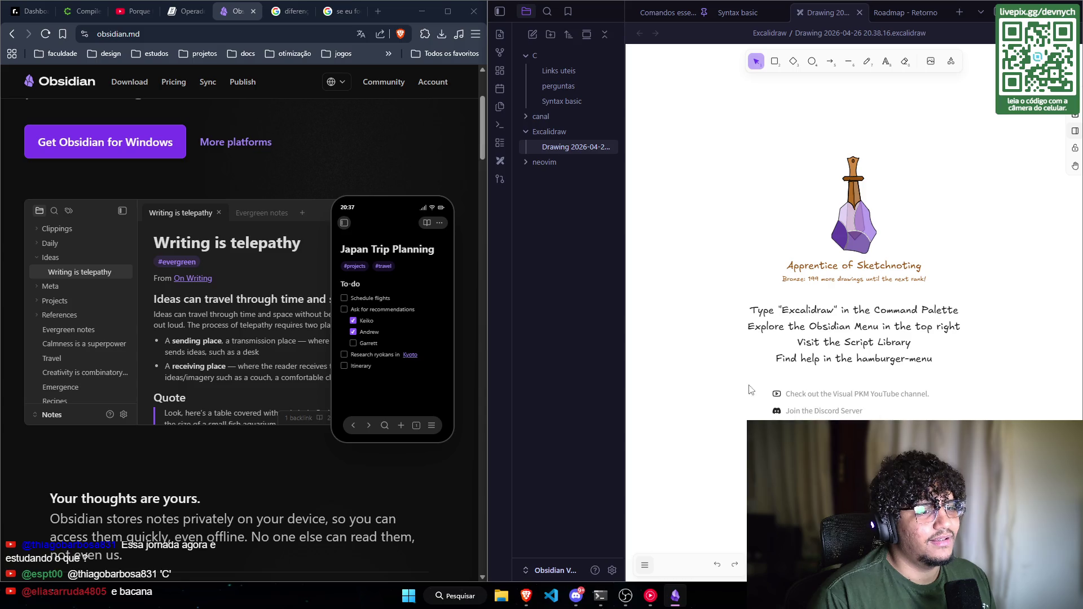
left_click(739, 12)
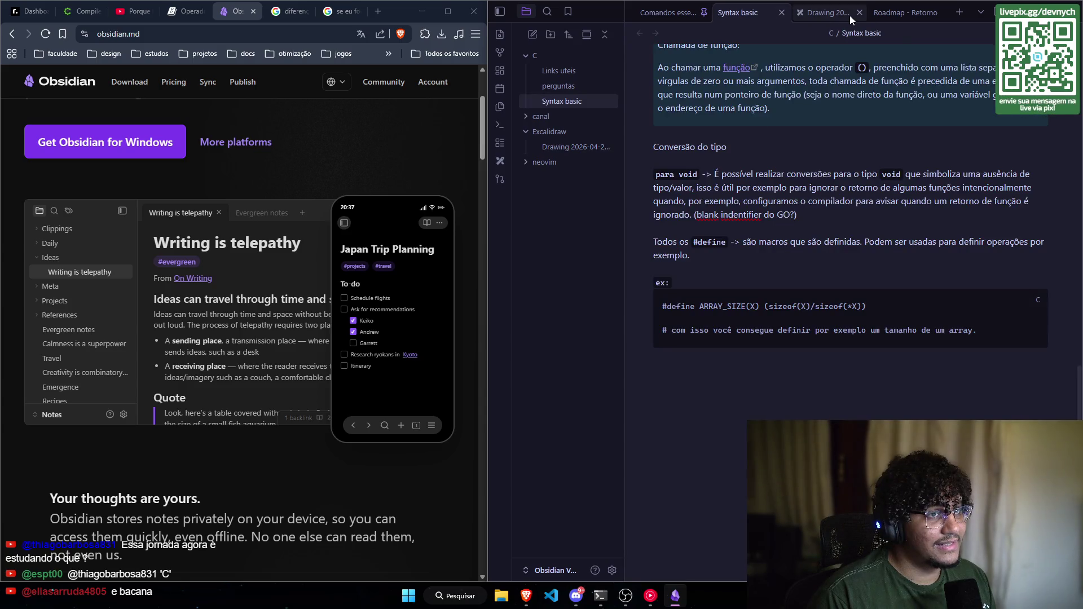
left_click(859, 12)
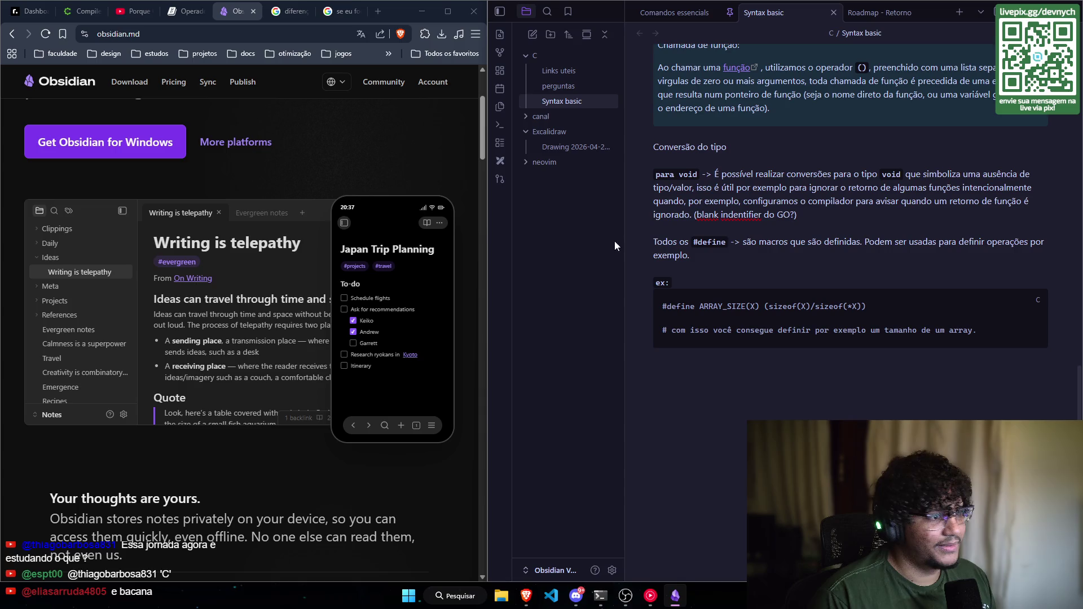
Step: Open and dismiss Obsidian's settings, and widen the browser slightly
left_click(610, 570)
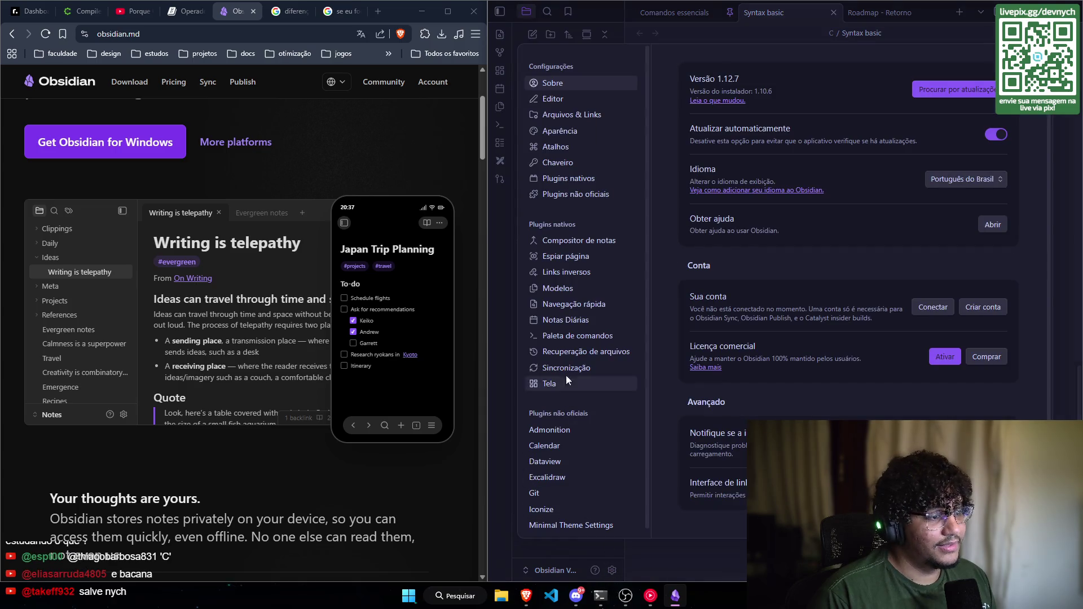
key("Escape")
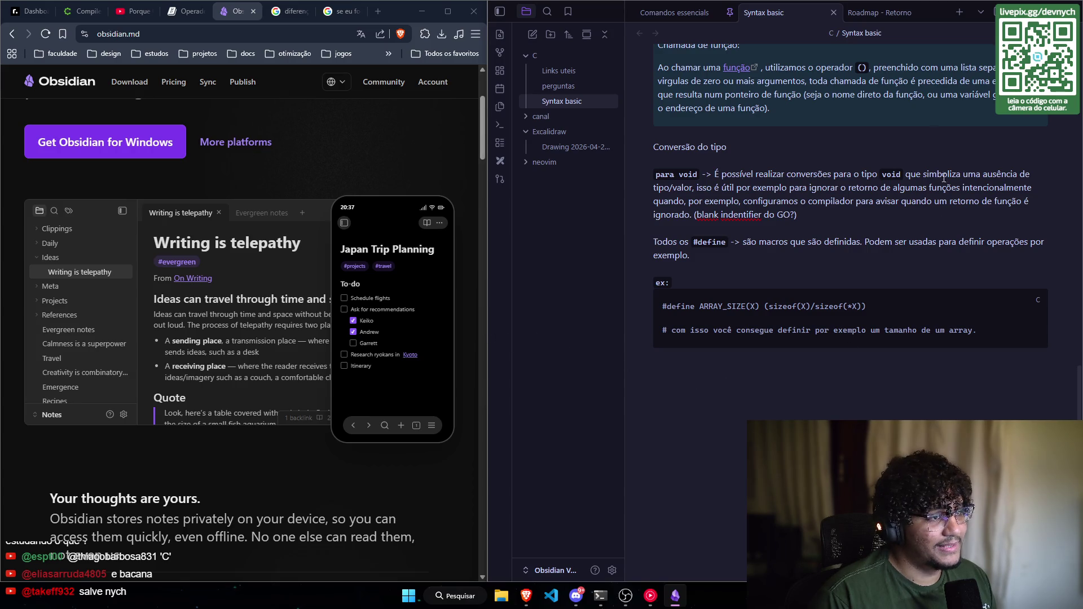
left_click_drag(484, 285, 509, 284)
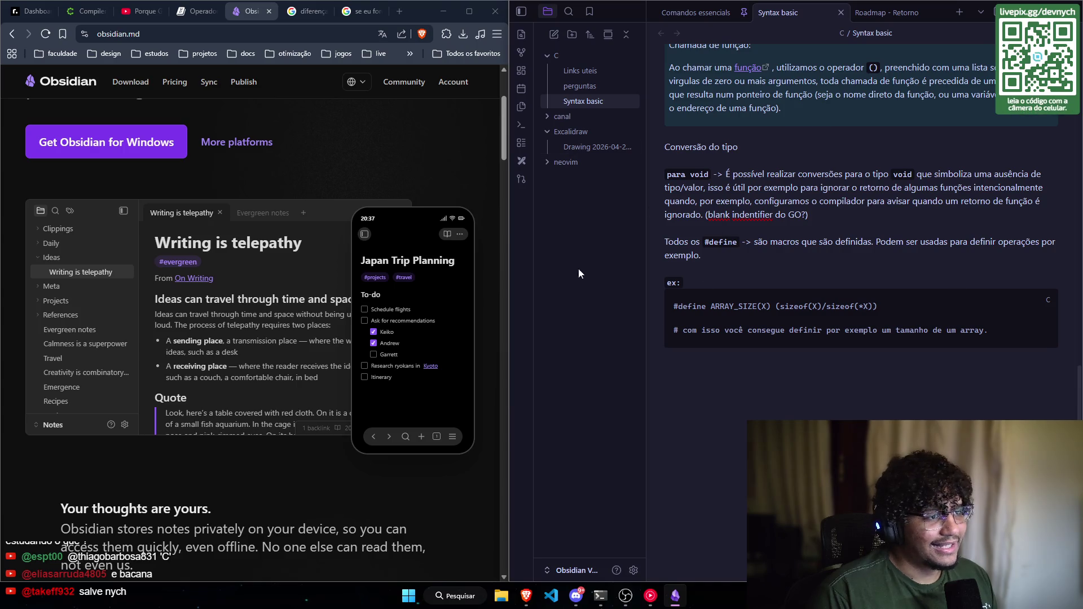
Step: Adjust the window split, finally giving the browser more width beside the notes
left_click_drag(510, 262, 318, 263)
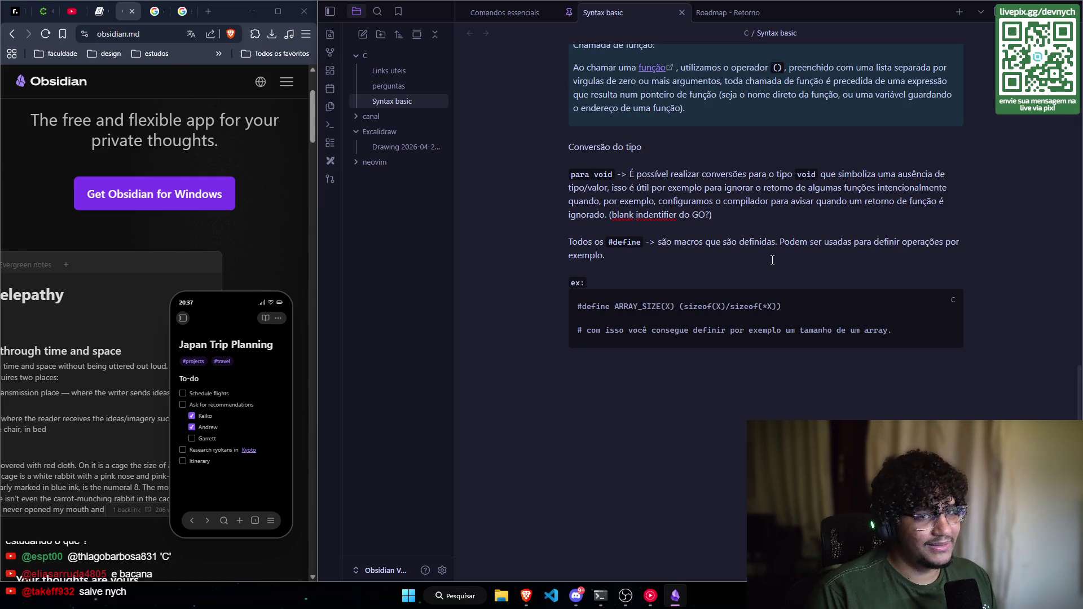
scroll(772, 260, "up", 7)
scroll(751, 387, "down", 5)
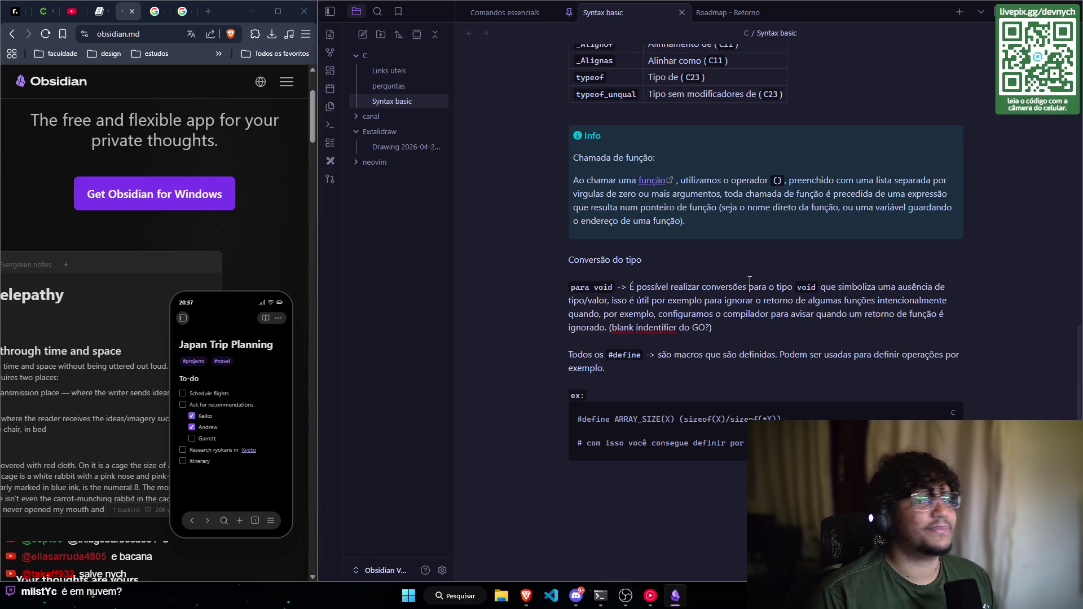
left_click_drag(317, 311, 600, 311)
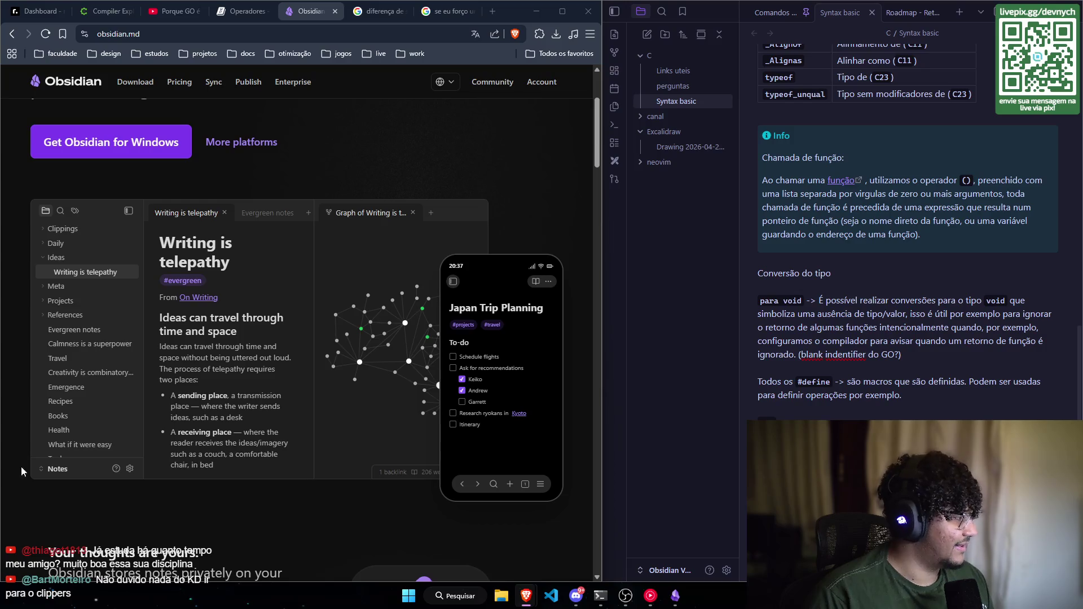
scroll(814, 266, "up", 3)
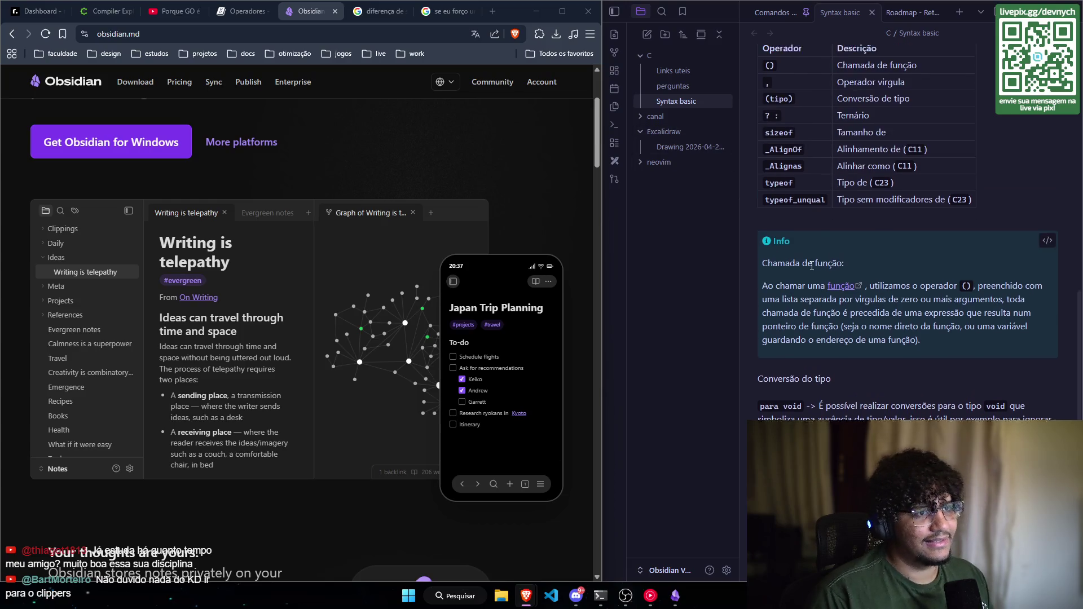
Step: Expand the canal folder so the Roadmap - Retorno note is listed
left_click(679, 119)
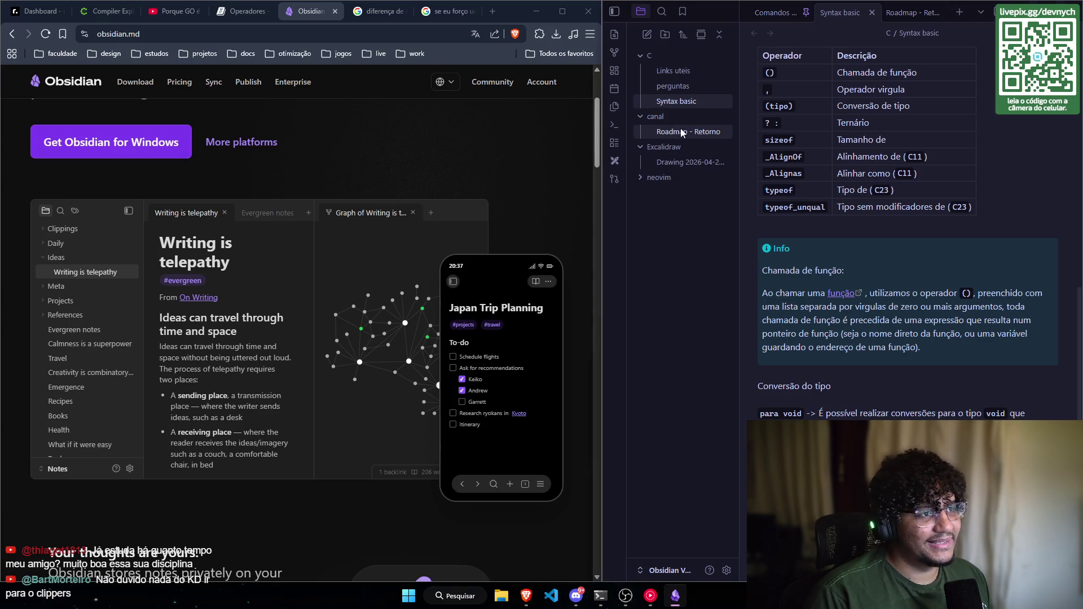
mouse_move(681, 132)
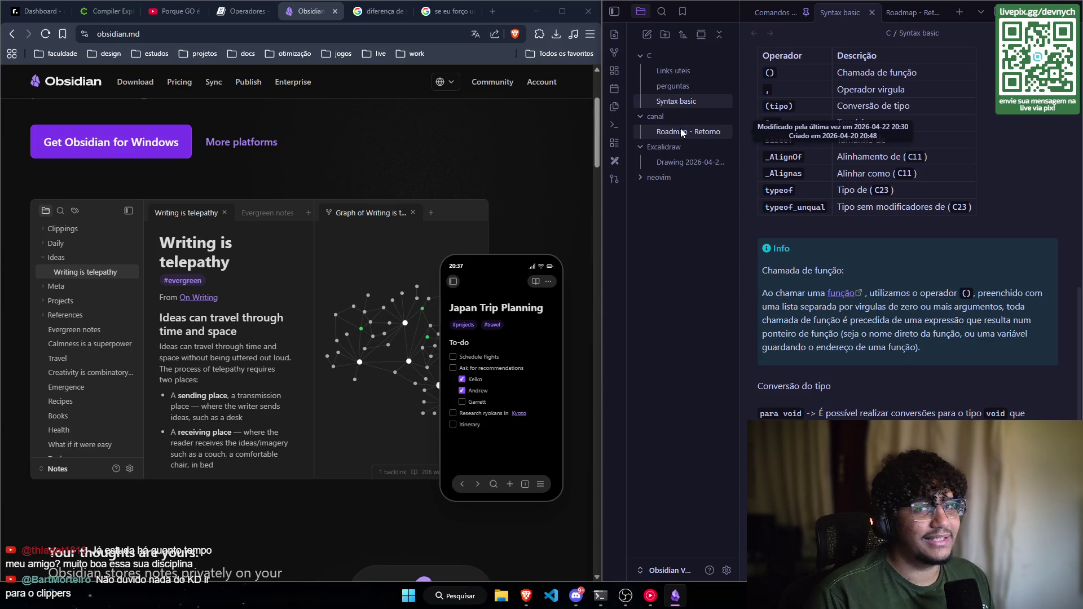
scroll(908, 231, "up", 10)
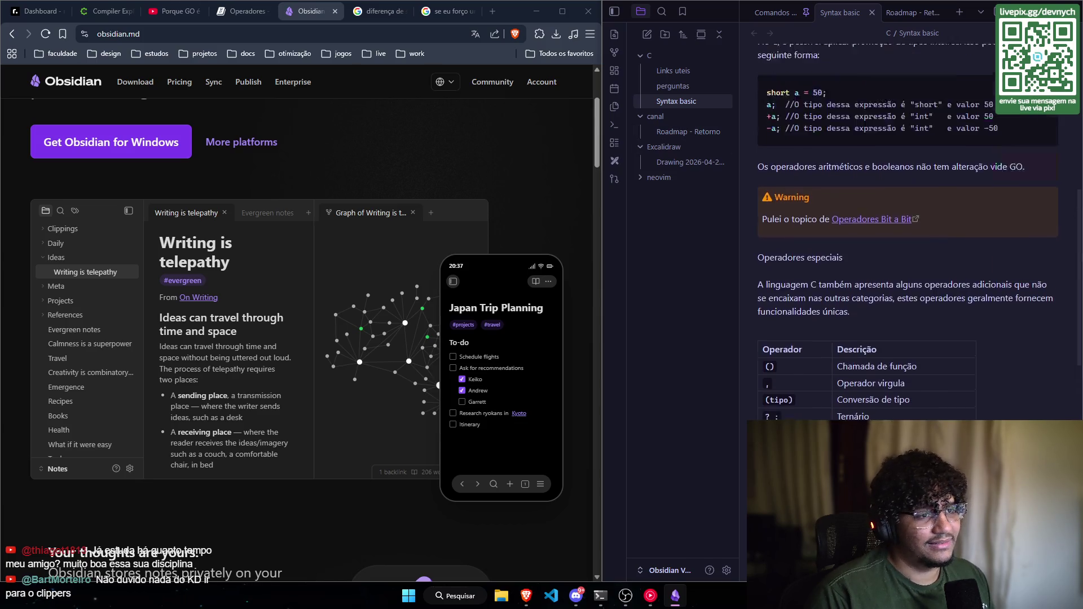
scroll(908, 232, "up", 6)
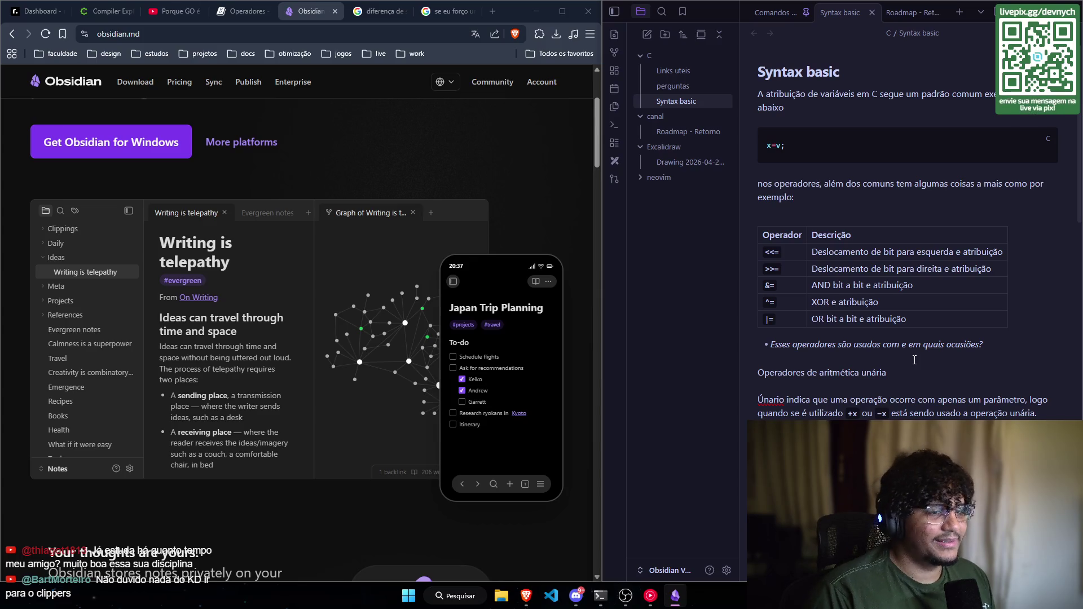
scroll(883, 357, "down", 15)
scroll(883, 357, "down", 3)
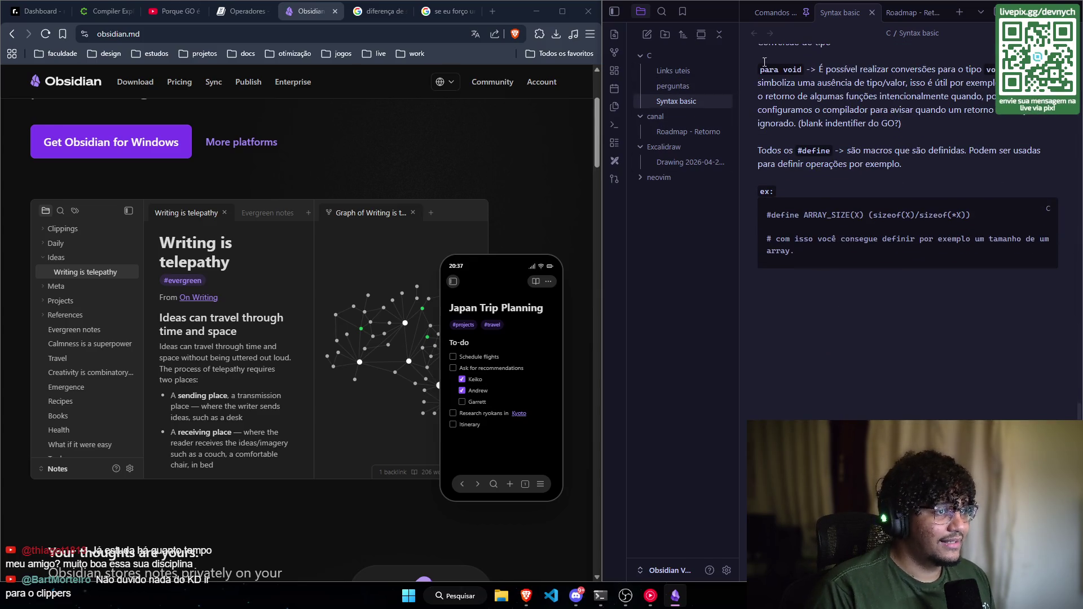
Step: Open Roadmap - Retorno and scroll to its Lógica e Algoritmos and Fundamentos de Computador topics
left_click(898, 19)
scroll(854, 272, "up", 20)
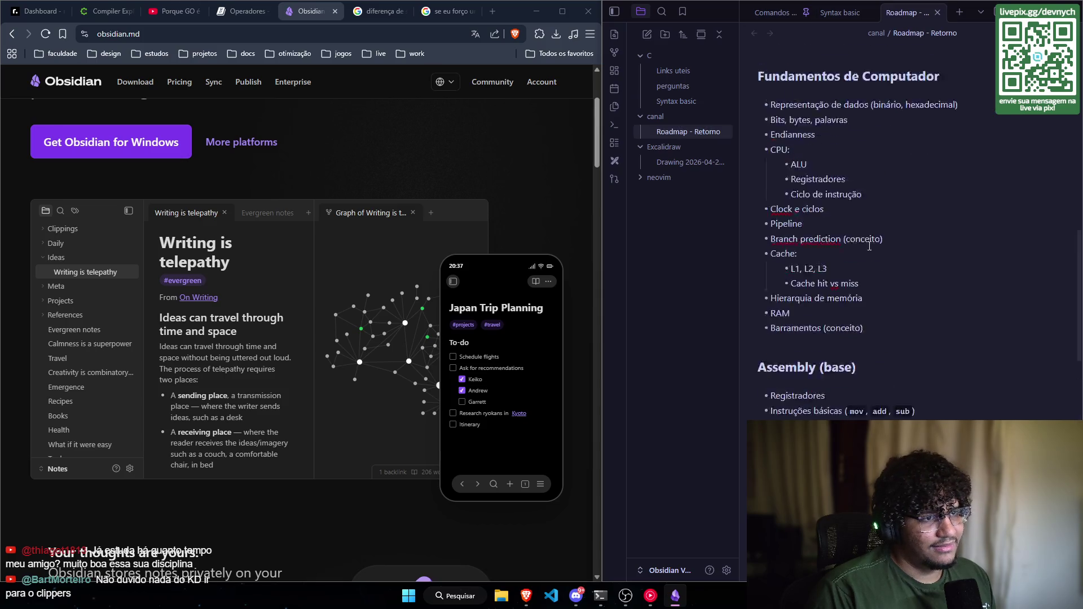
scroll(855, 272, "up", 1)
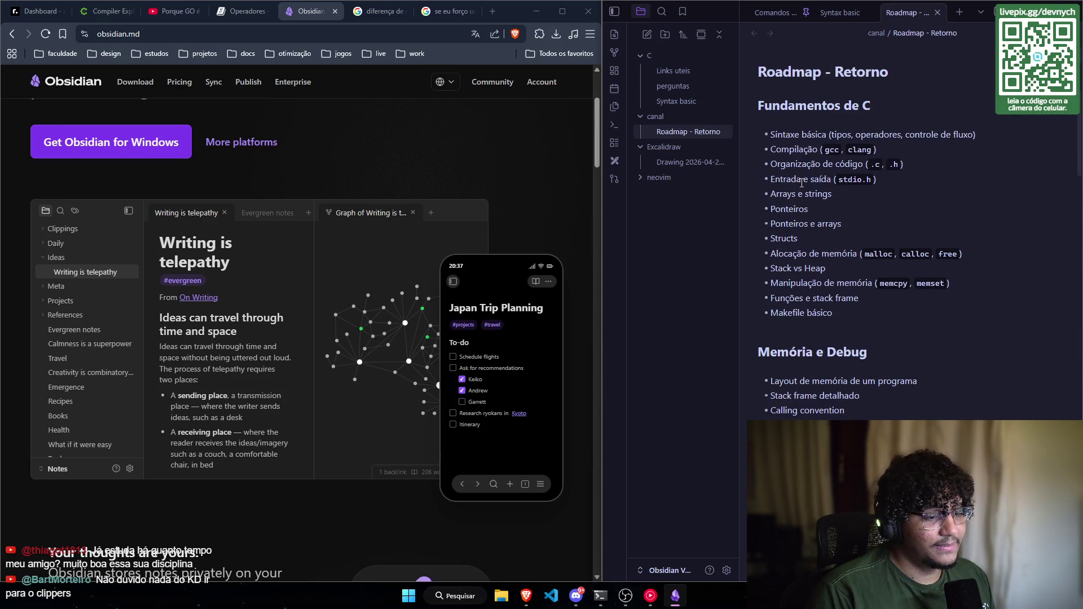
scroll(861, 341, "down", 10)
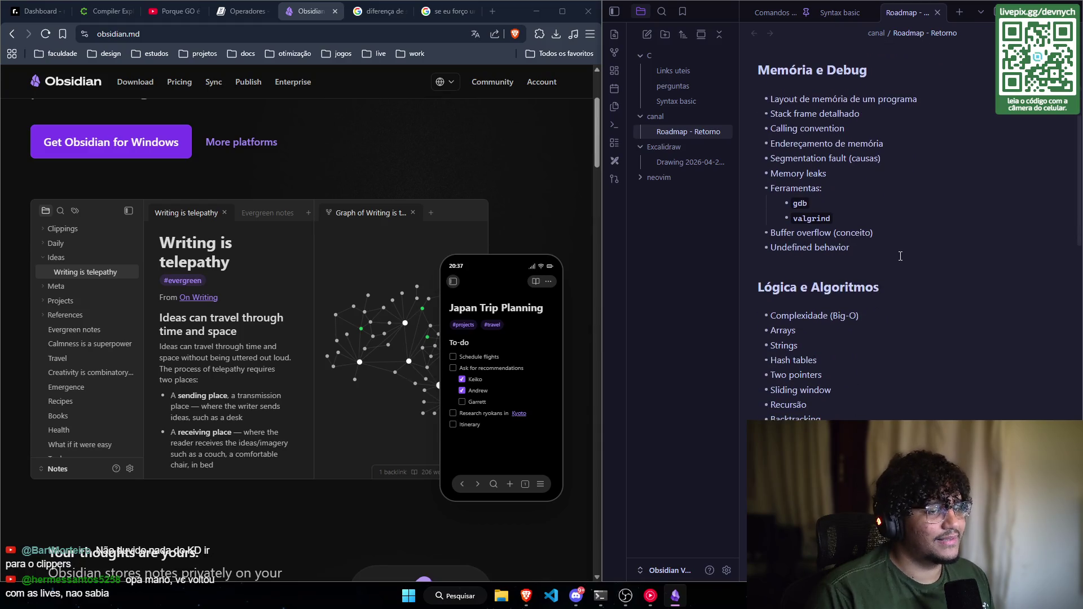
scroll(827, 265, "down", 5)
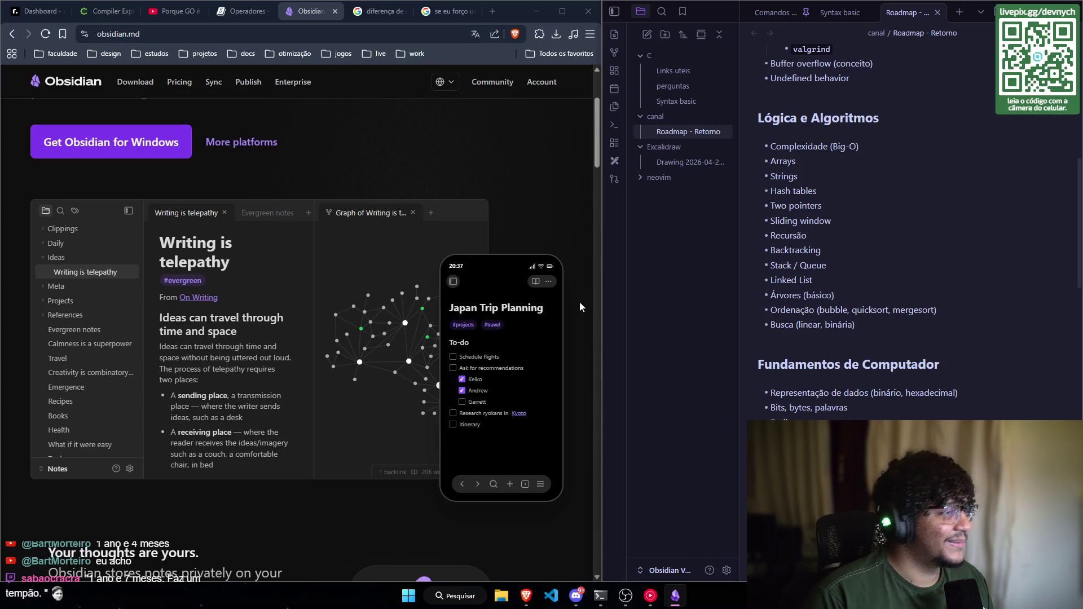
scroll(523, 280, "down", 15)
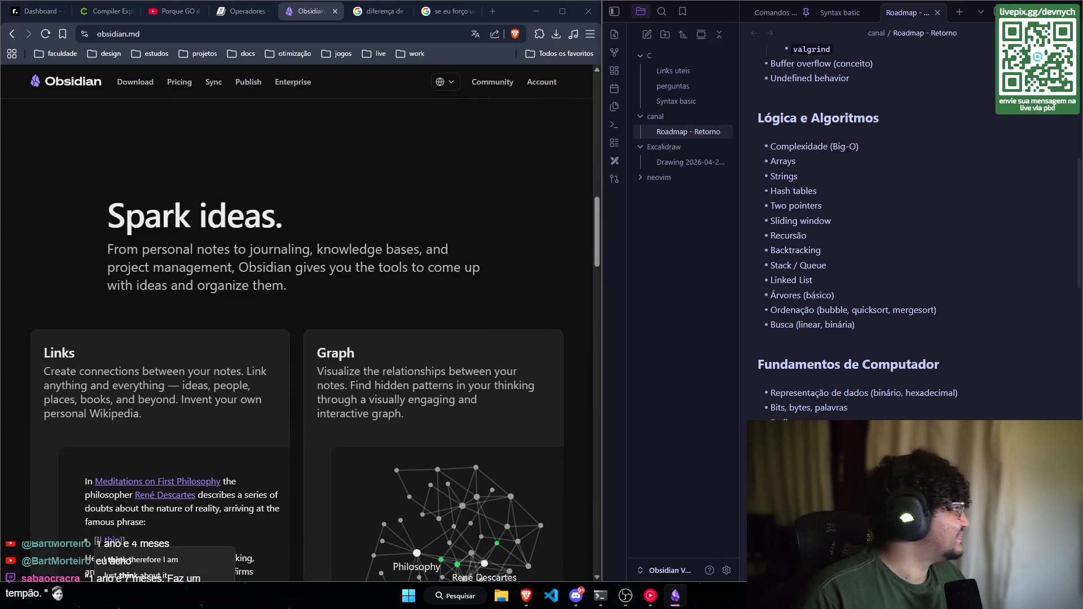
key("alt+Tab")
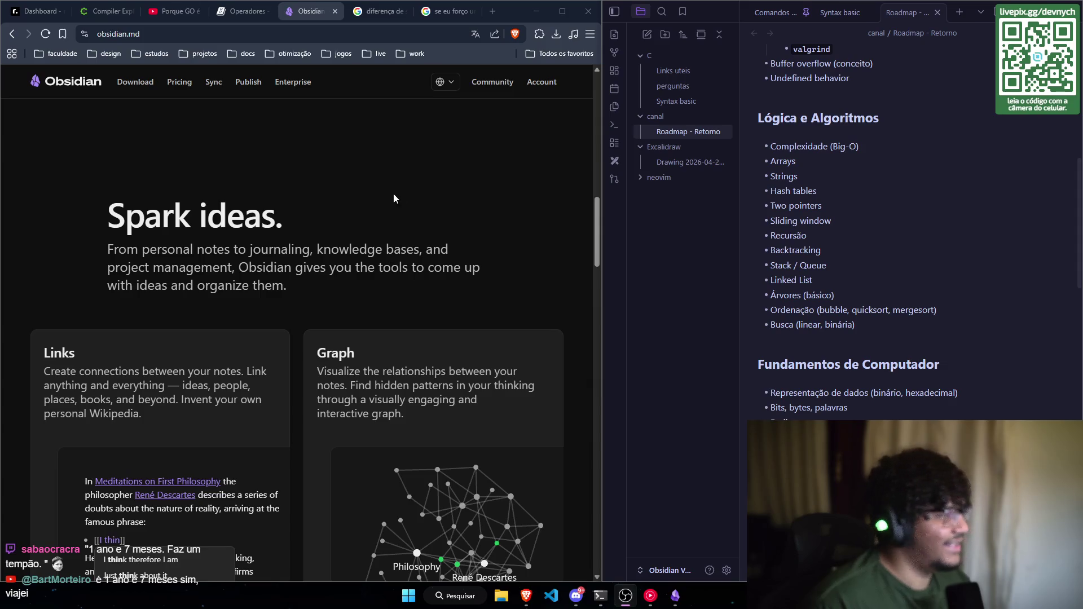
scroll(522, 283, "up", 2)
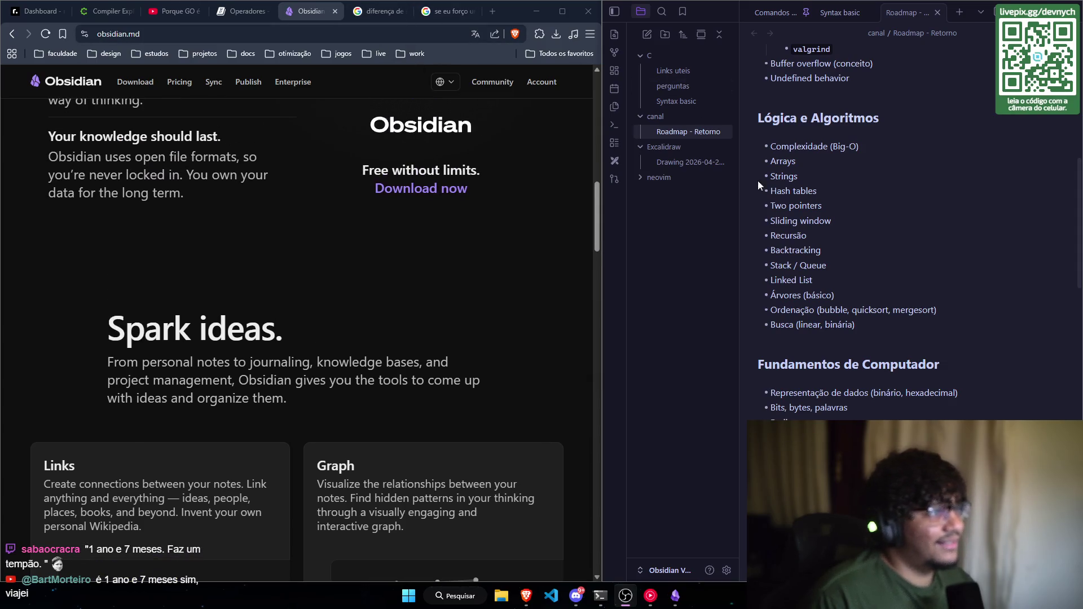
scroll(784, 325, "up", 4)
scroll(784, 325, "down", 10)
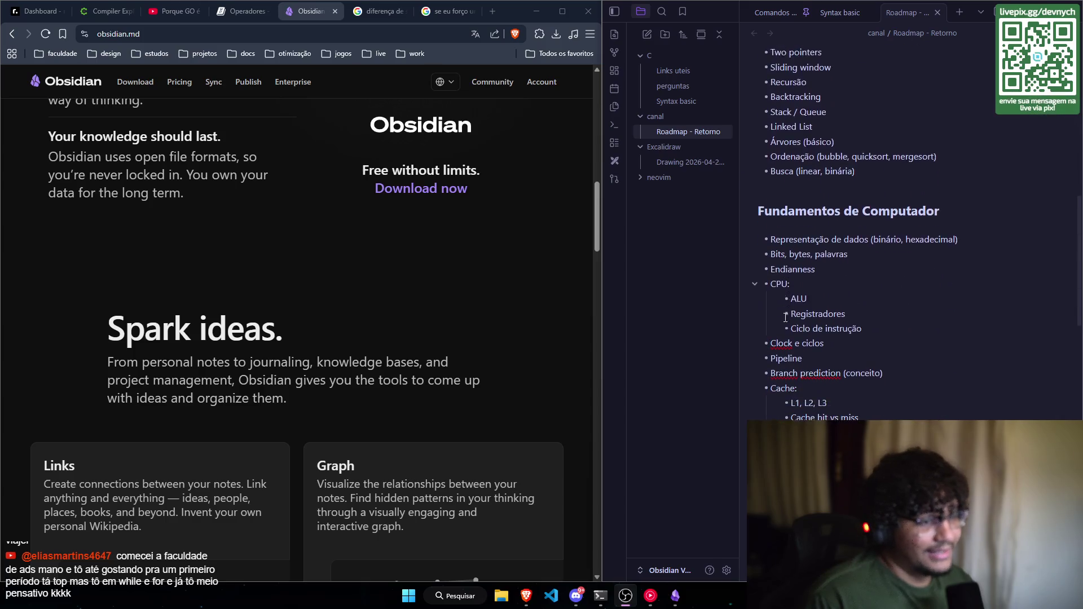
scroll(834, 290, "down", 11)
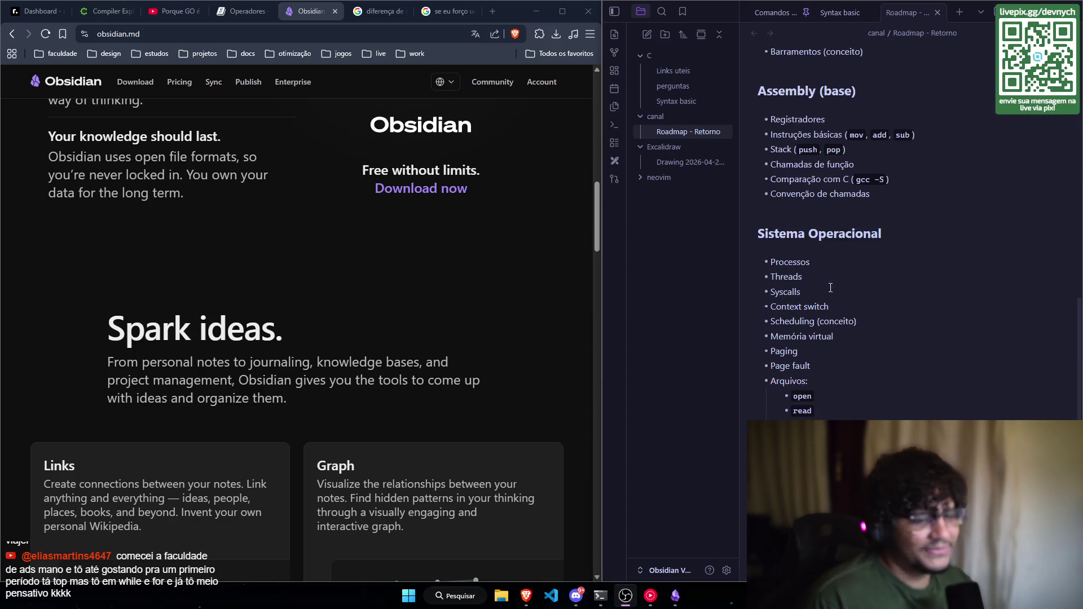
scroll(830, 281, "up", 6)
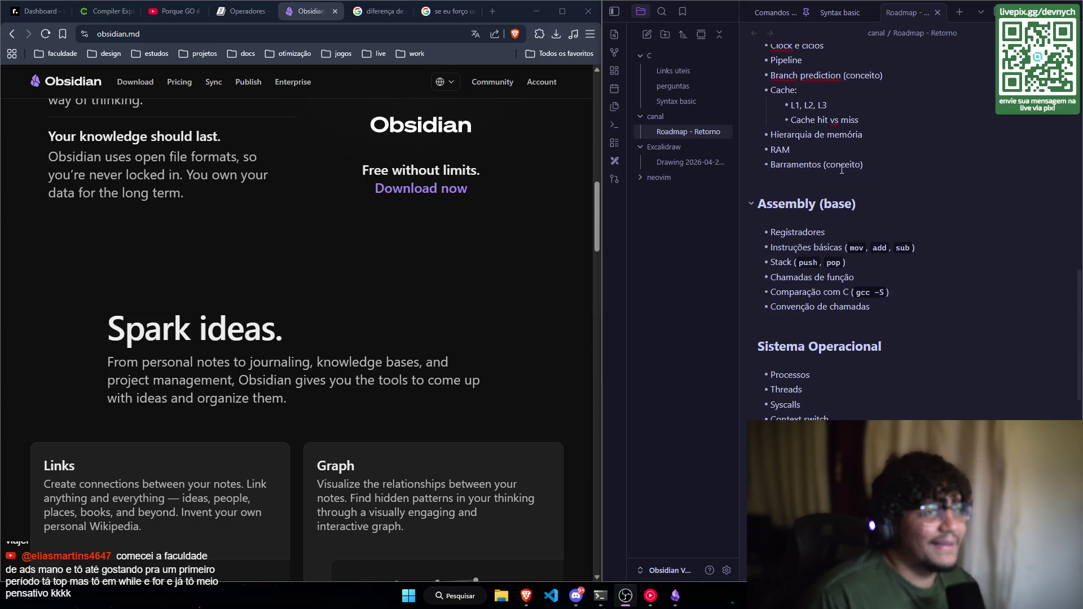
scroll(451, 113, "up", 5)
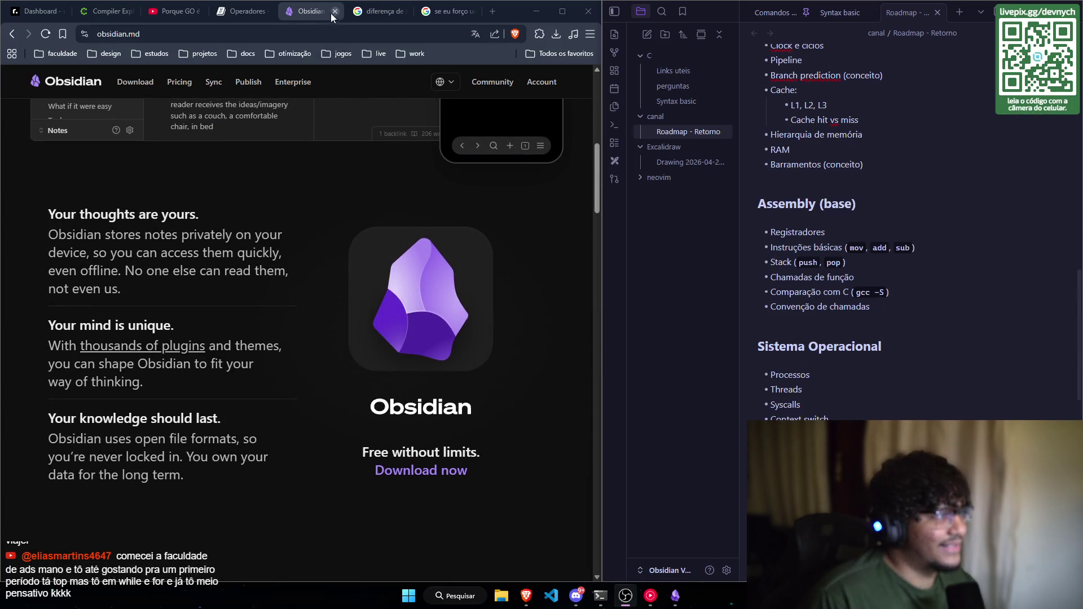
left_click(335, 11)
Step: Switch to the Operadores page and scroll to the Operador typeof section
left_click(245, 12)
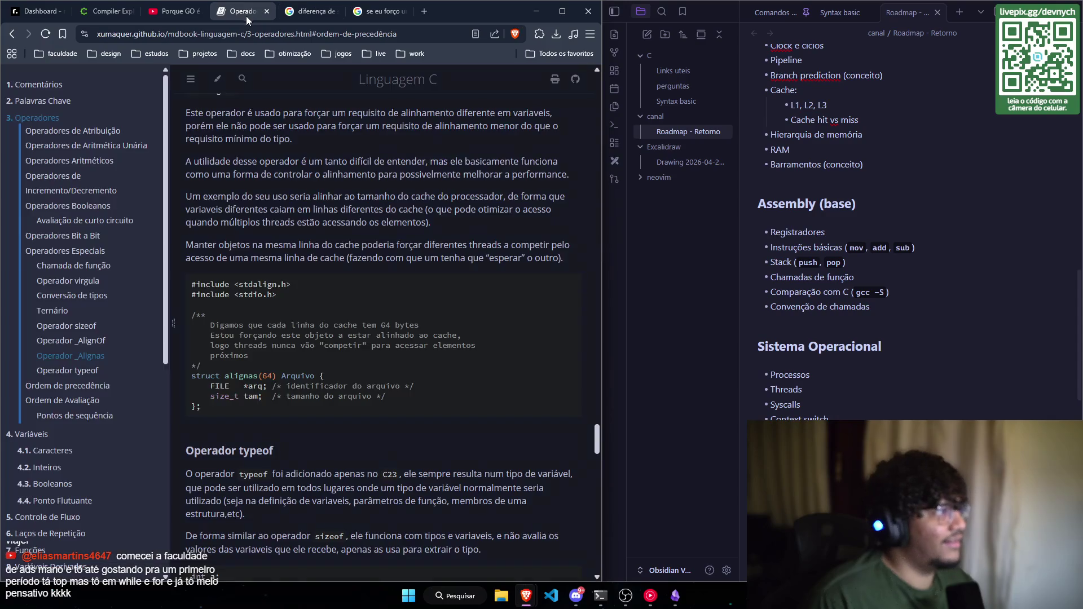
scroll(372, 326, "up", 3)
scroll(372, 326, "down", 7)
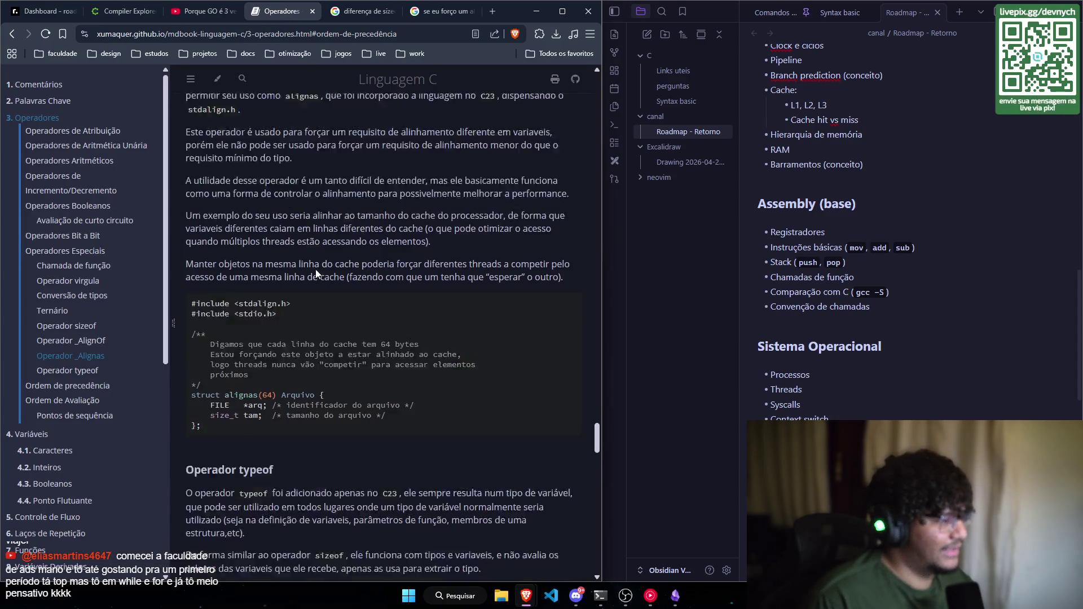
scroll(370, 301, "up", 8)
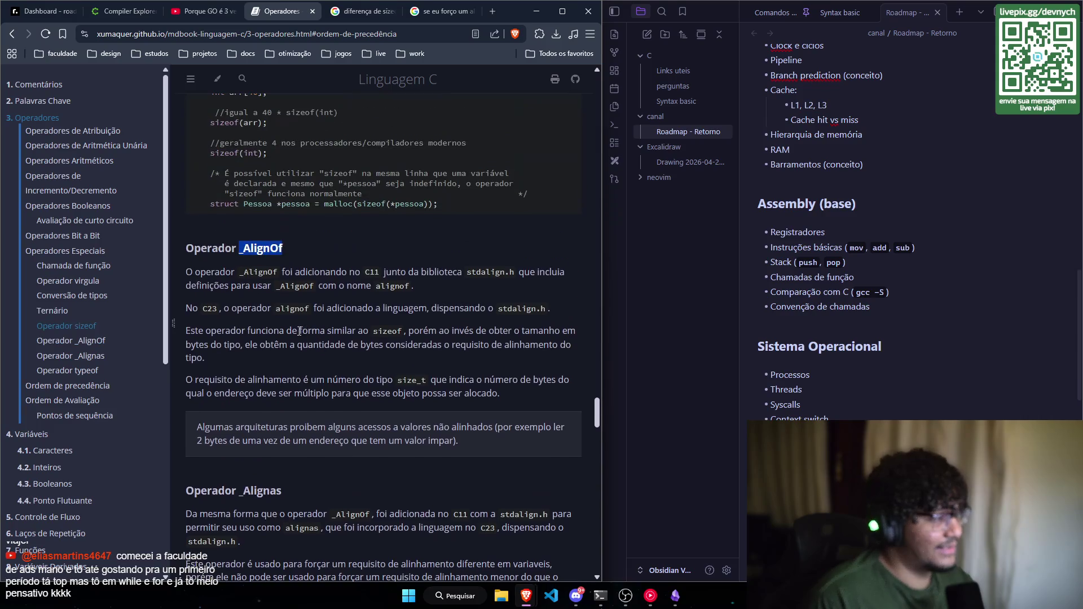
scroll(309, 337, "up", 5)
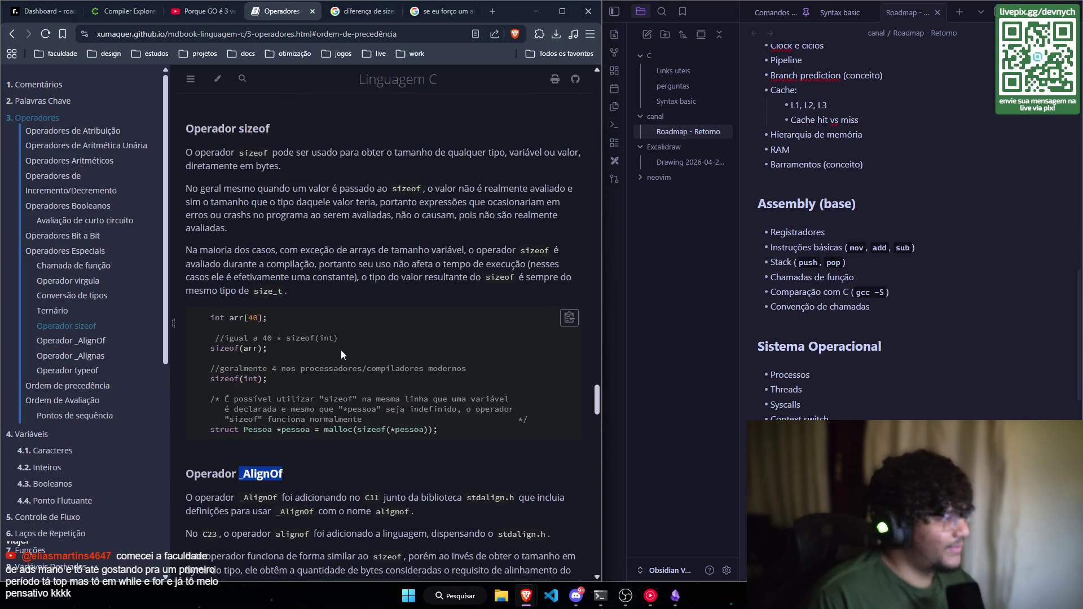
scroll(309, 336, "down", 9)
scroll(309, 337, "down", 8)
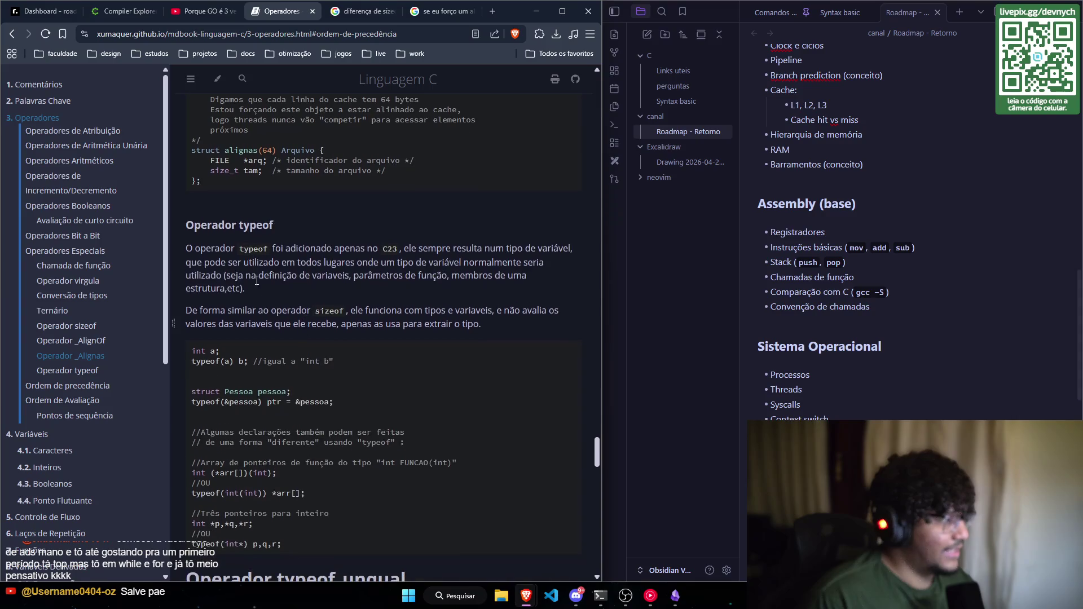
scroll(284, 231, "down", 2)
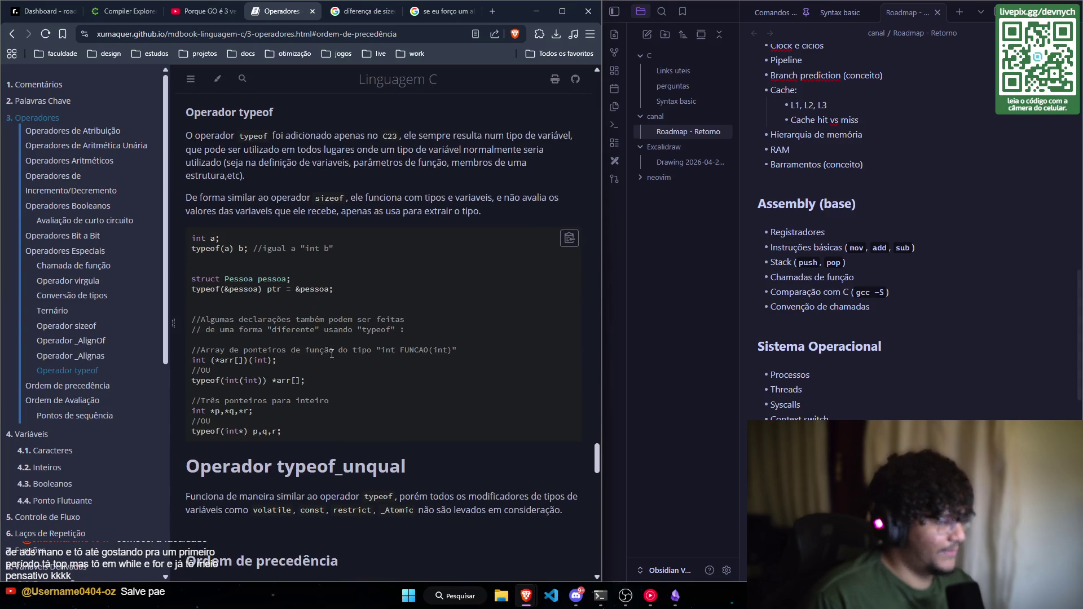
Step: Hide the chapter list beside the typeof examples and widen Obsidian's notes
scroll(292, 271, "up", 2)
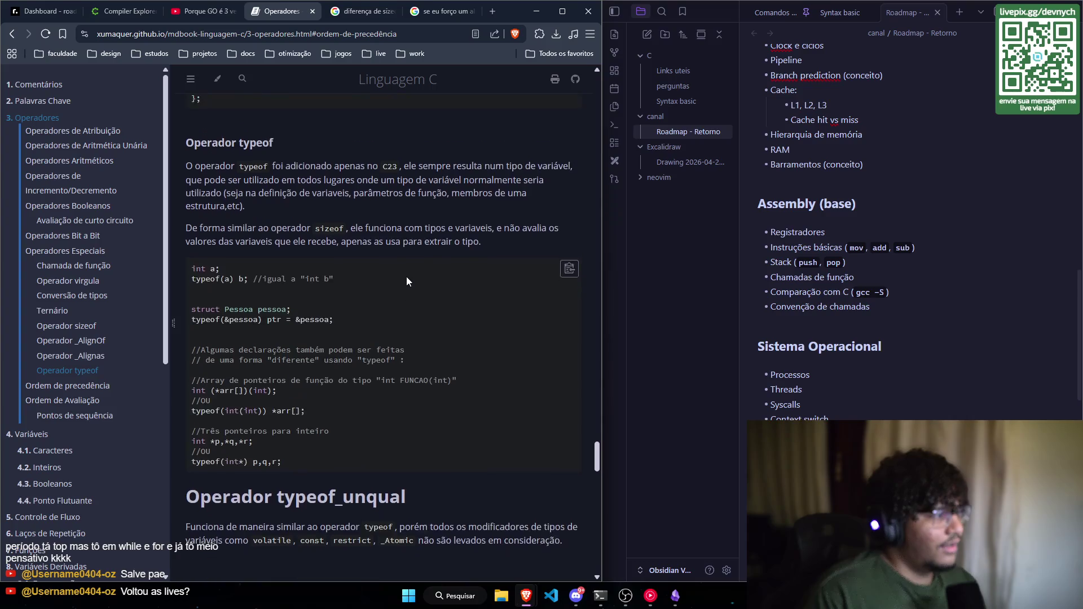
scroll(292, 271, "down", 1)
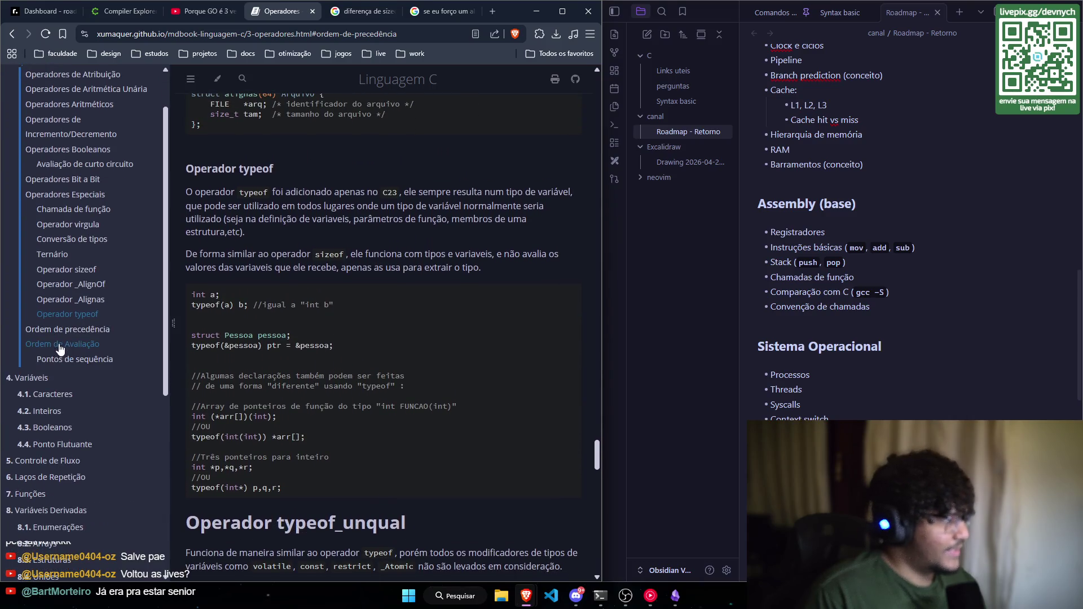
left_click(190, 83)
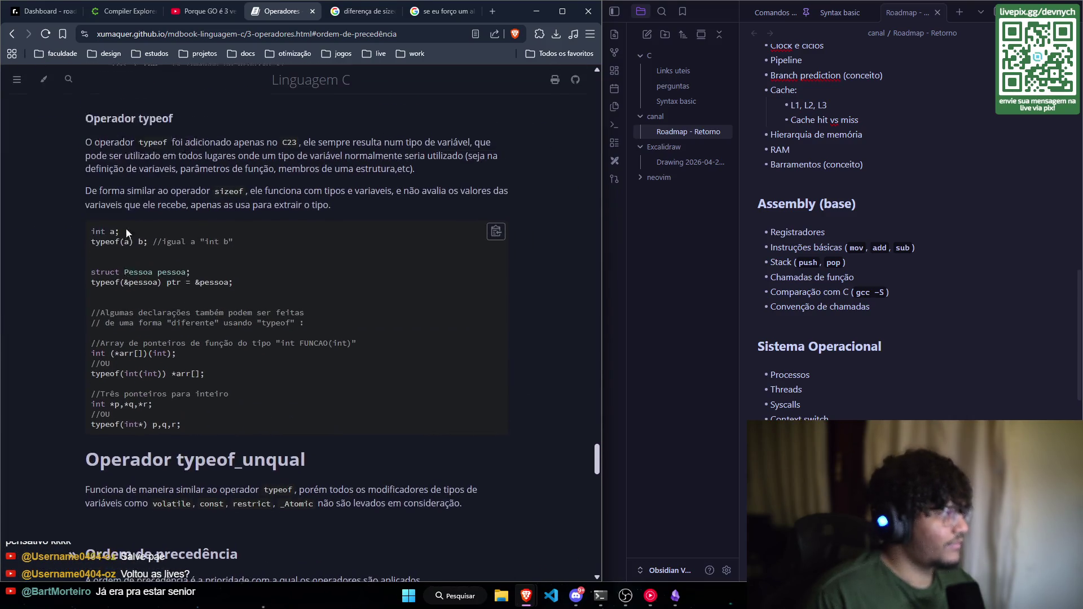
left_click_drag(602, 286, 489, 287)
scroll(111, 232, "down", 1)
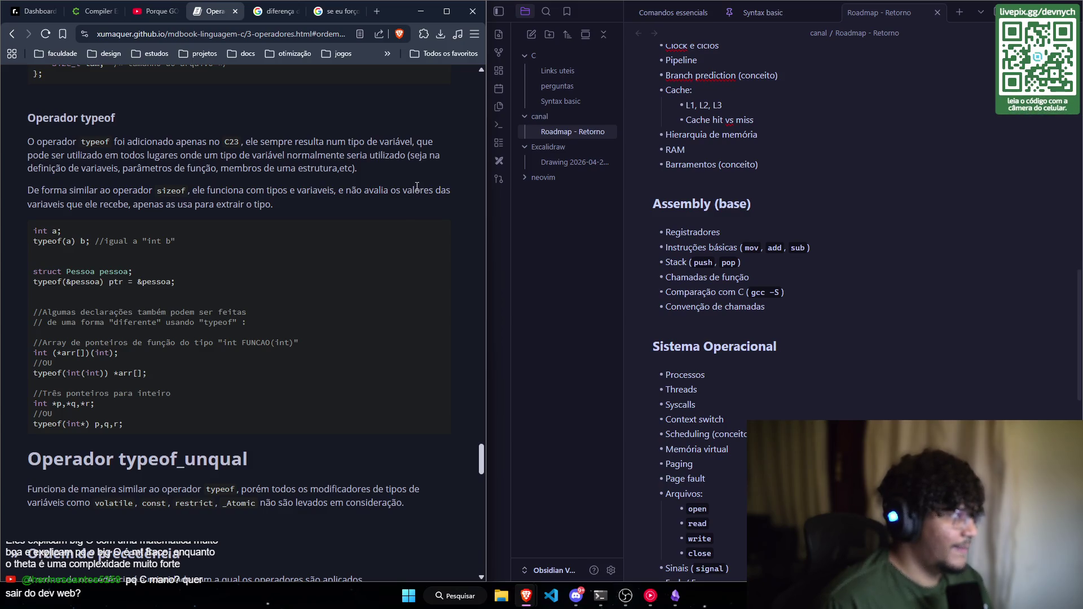
scroll(417, 190, "down", 1)
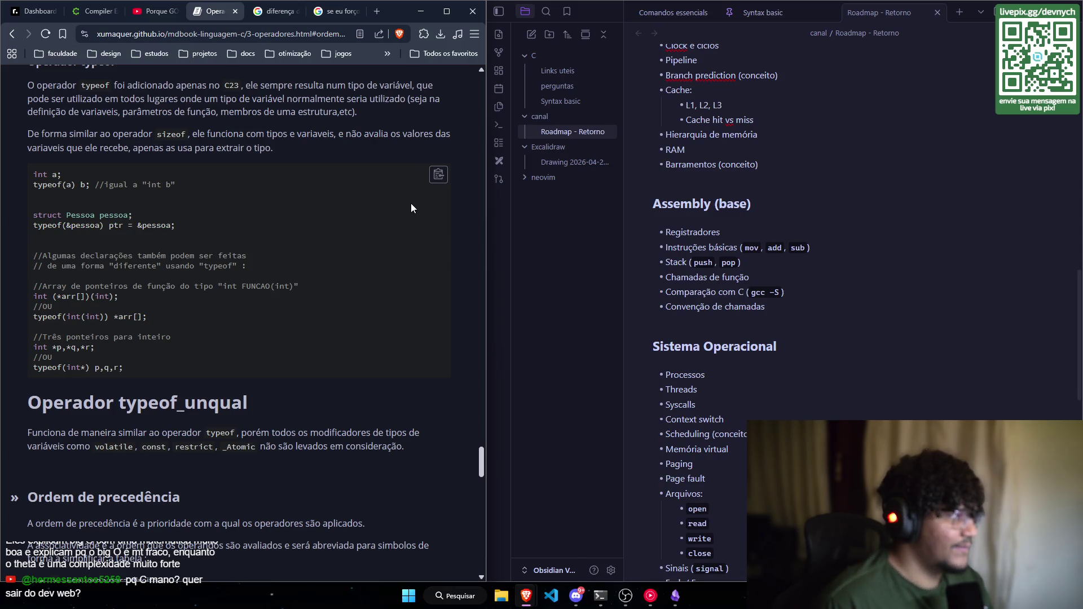
scroll(410, 204, "down", 1)
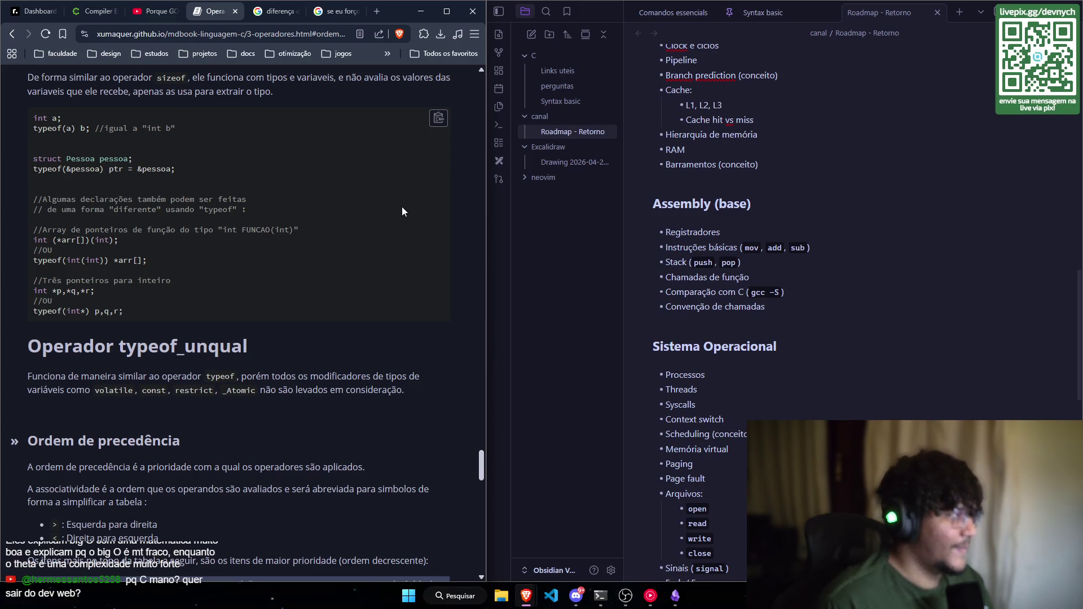
scroll(401, 206, "down", 1)
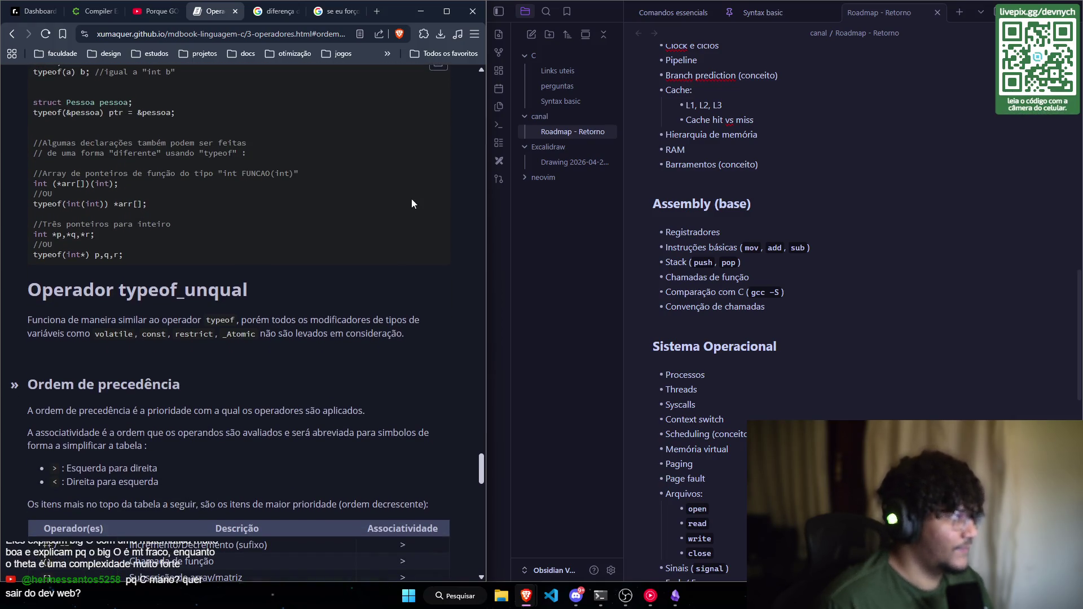
scroll(411, 201, "up", 1)
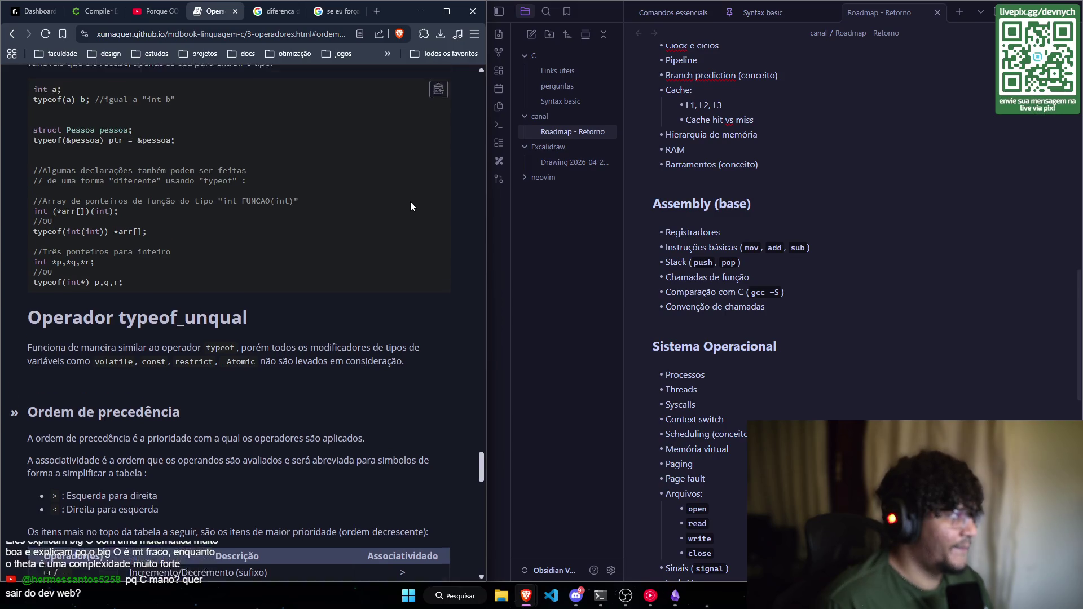
scroll(410, 205, "down", 1)
scroll(411, 198, "down", 1)
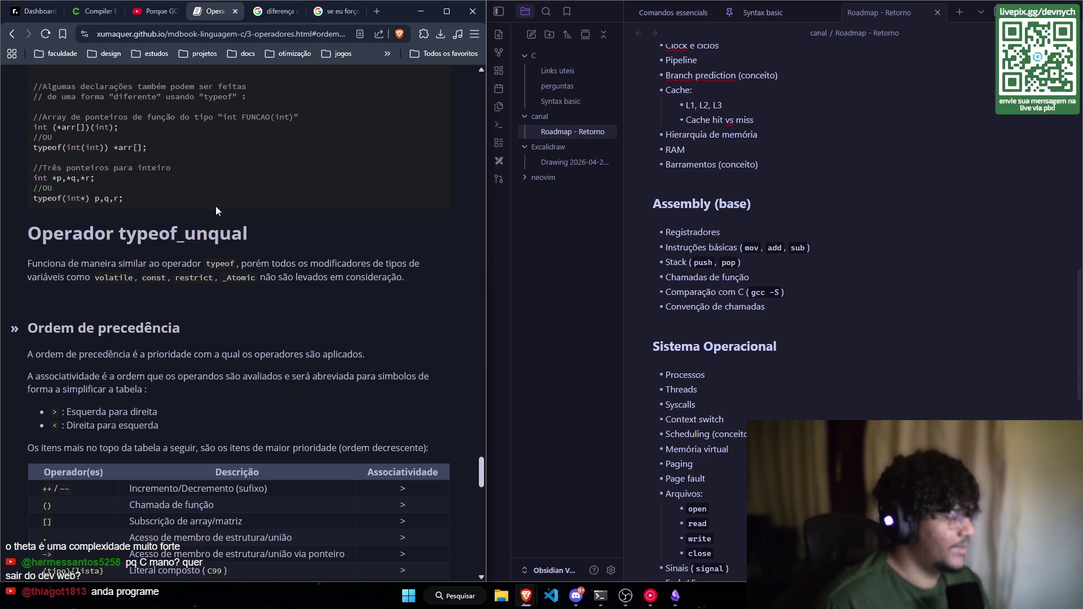
scroll(217, 195, "up", 1)
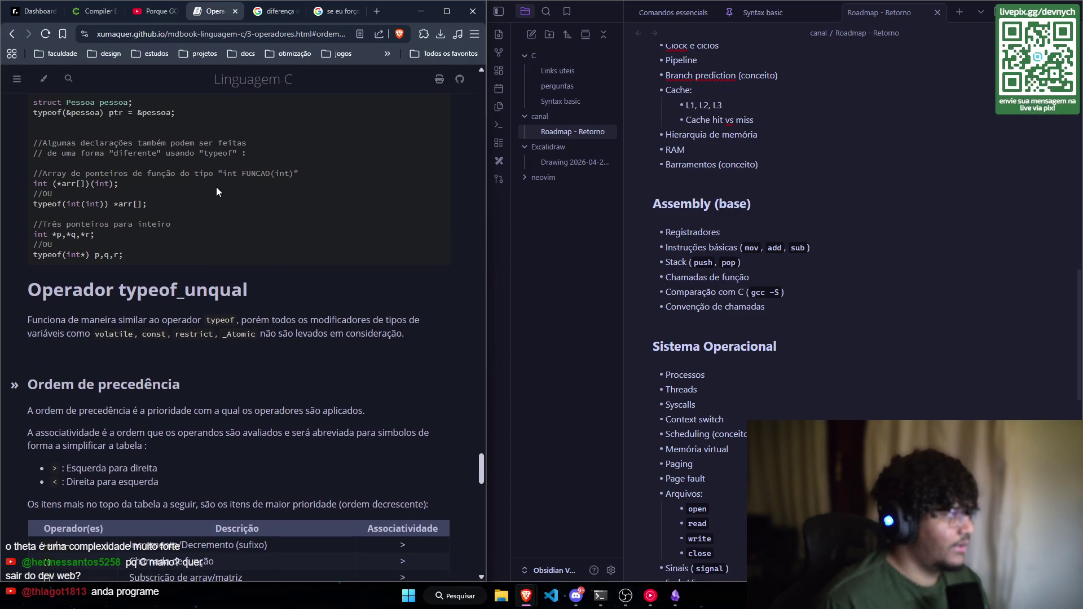
scroll(217, 191, "down", 1)
scroll(219, 225, "up", 2)
scroll(218, 243, "up", 1)
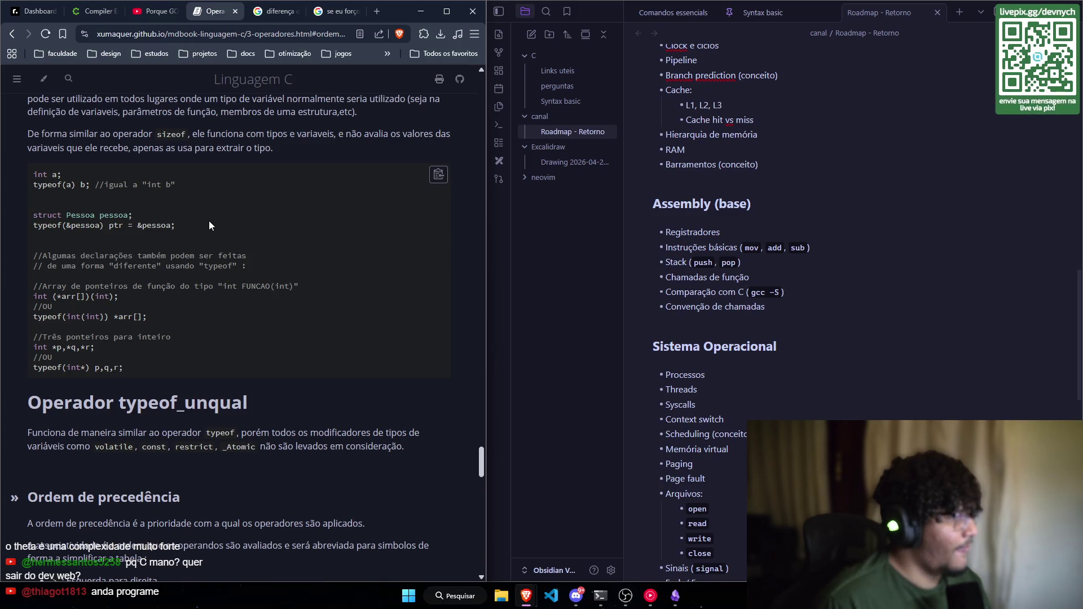
Step: Switch to the Syntax basic note and place the cursor below its code block
left_click(760, 13)
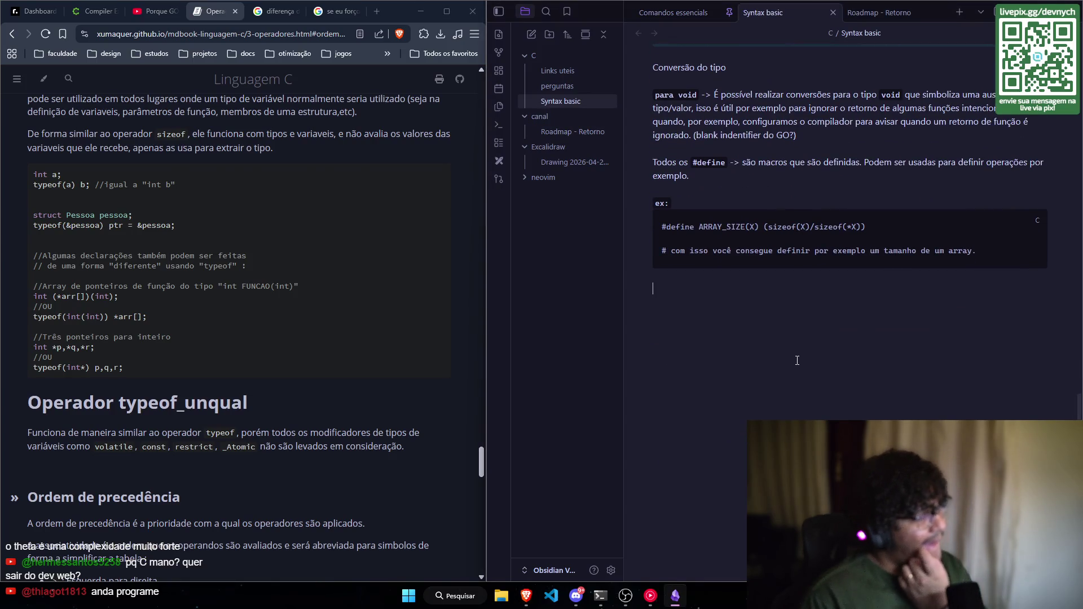
left_click(795, 360)
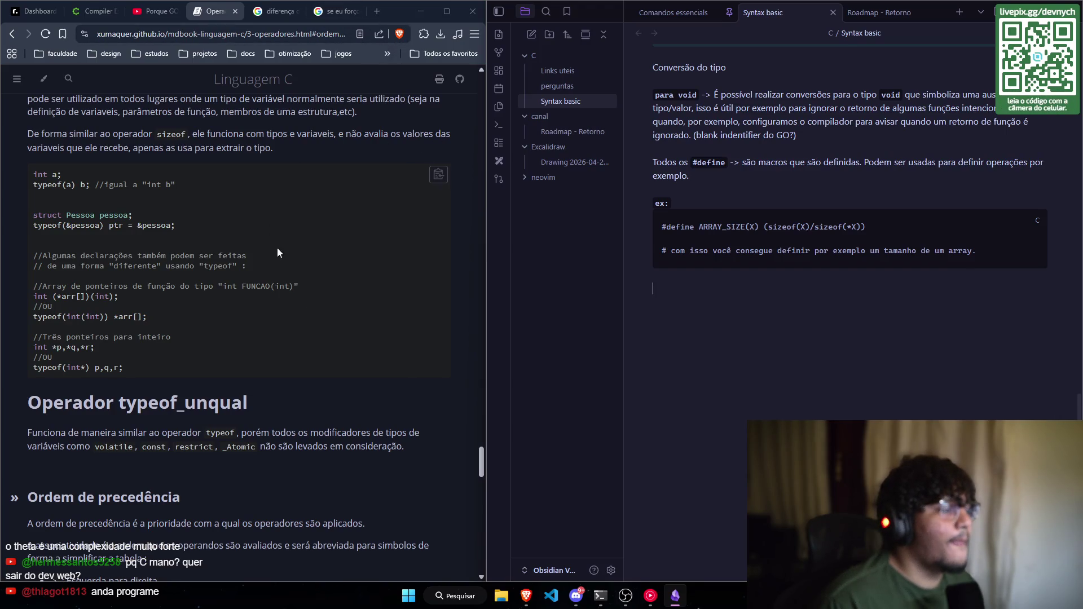
left_click(376, 10)
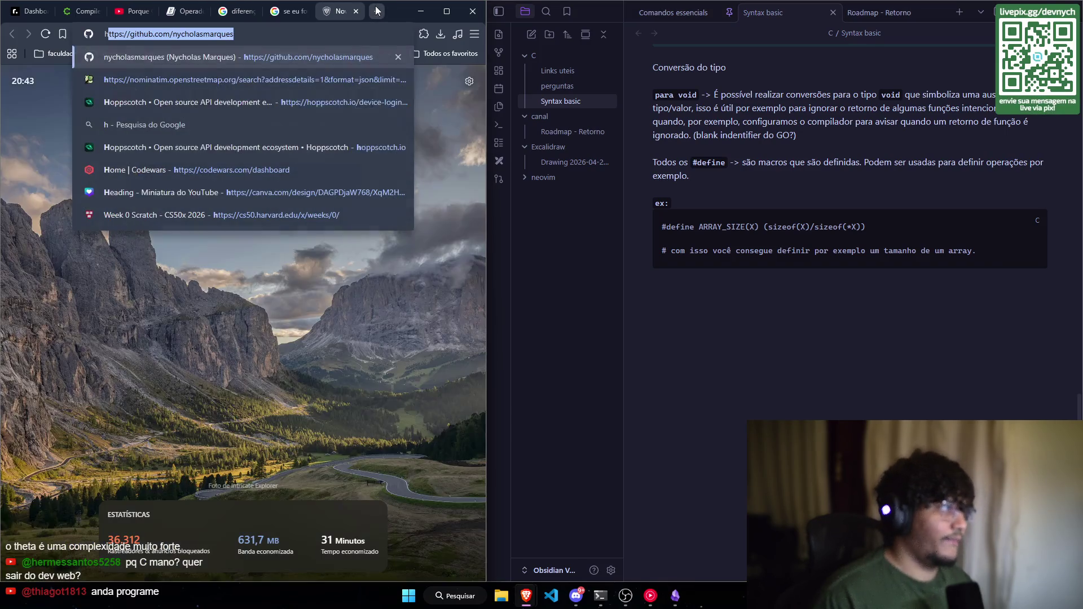
Step: Load gobyexample.com via 'gob' and browse its topics from Hello World to Atomic Counters
type("gobyexample.com")
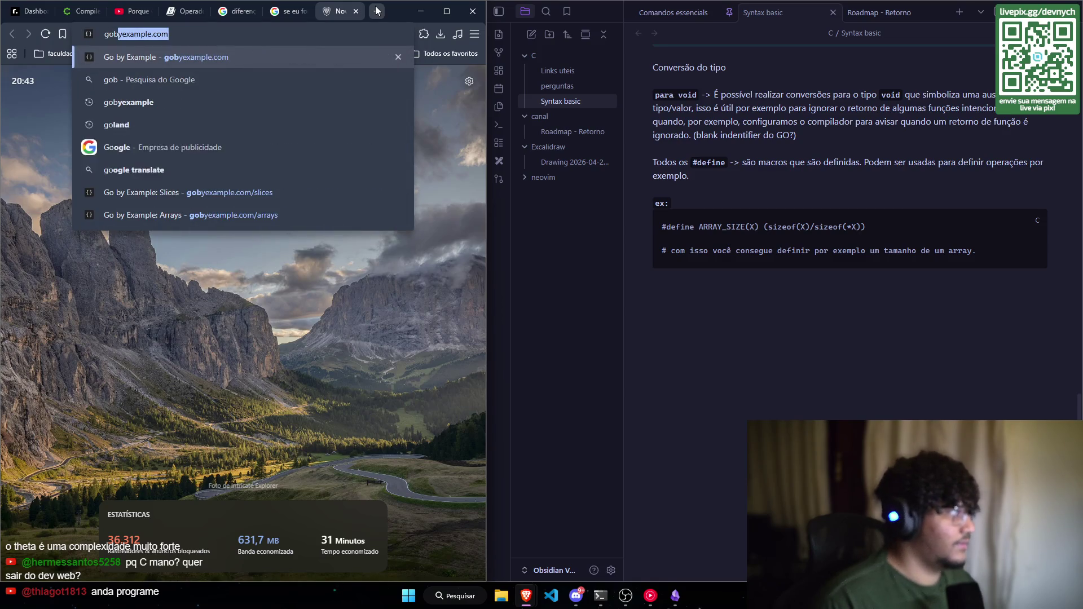
key("Return")
scroll(296, 268, "down", 2)
scroll(295, 269, "down", 4)
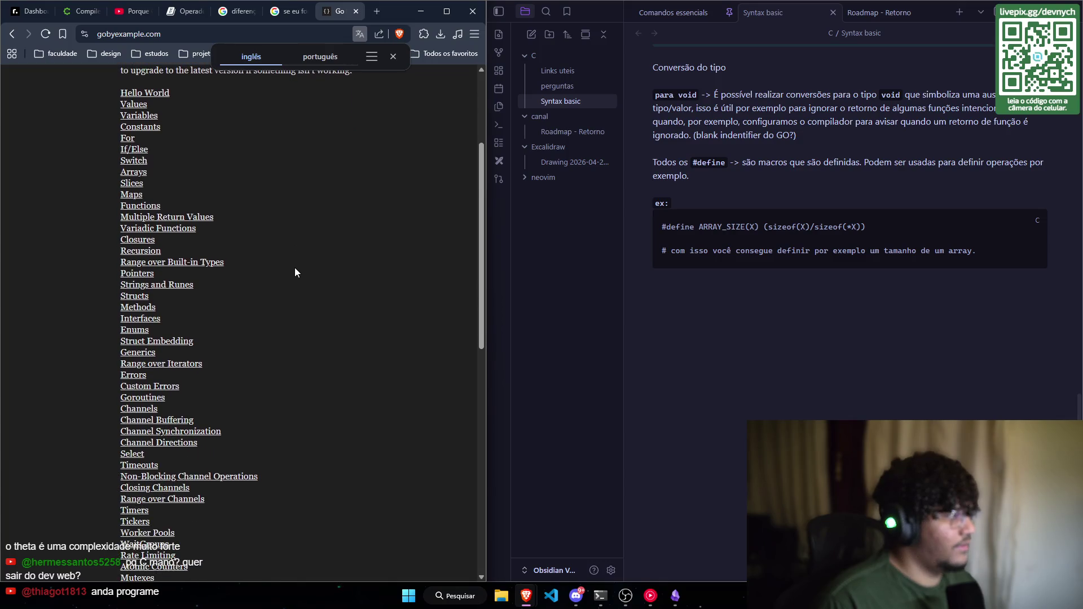
scroll(295, 273, "down", 4)
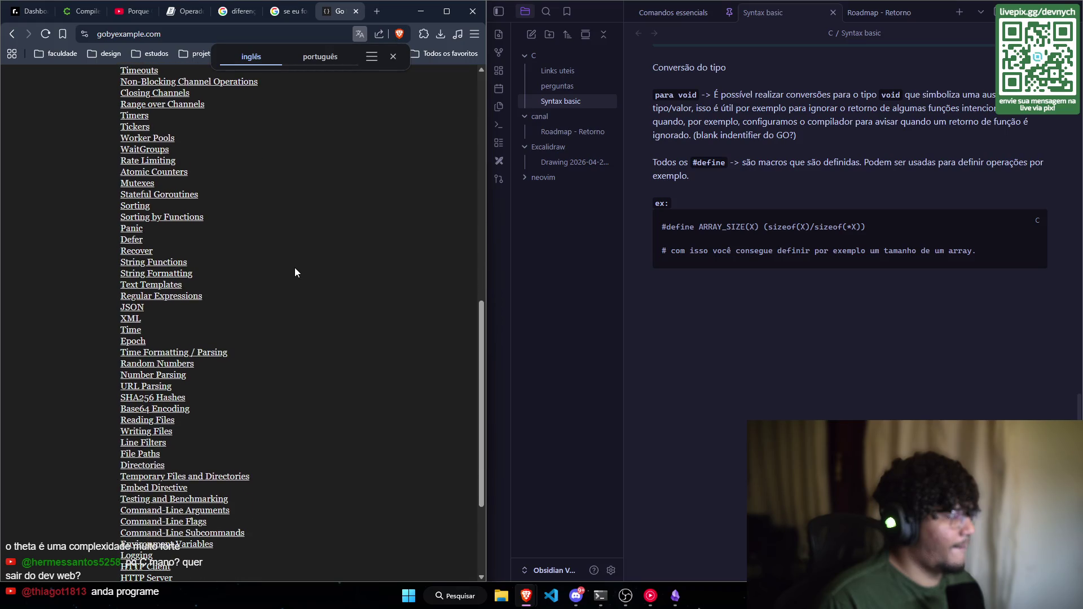
scroll(294, 269, "down", 2)
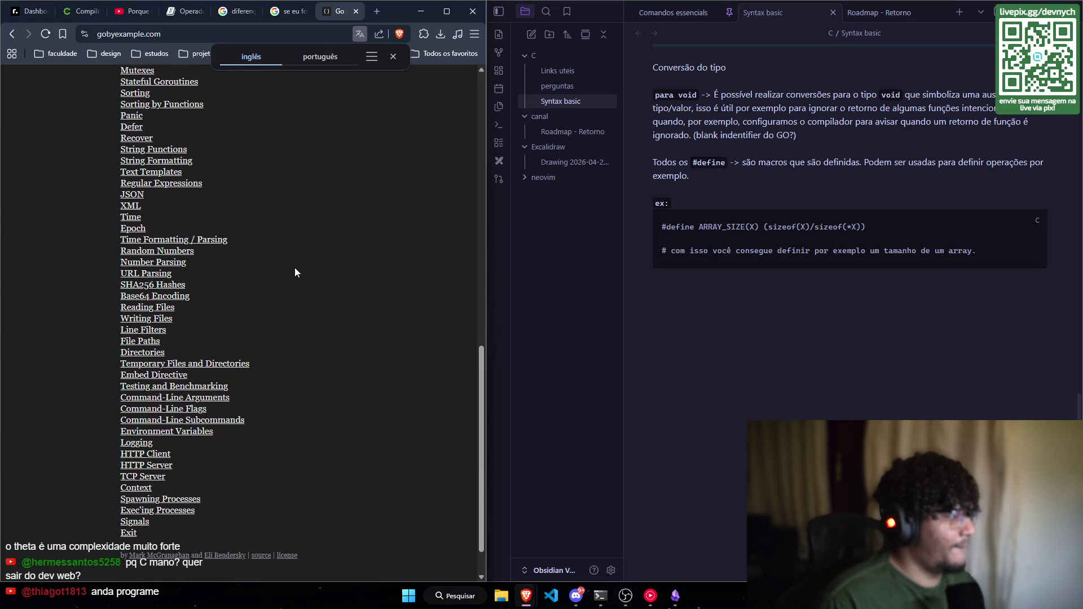
scroll(295, 272, "up", 1)
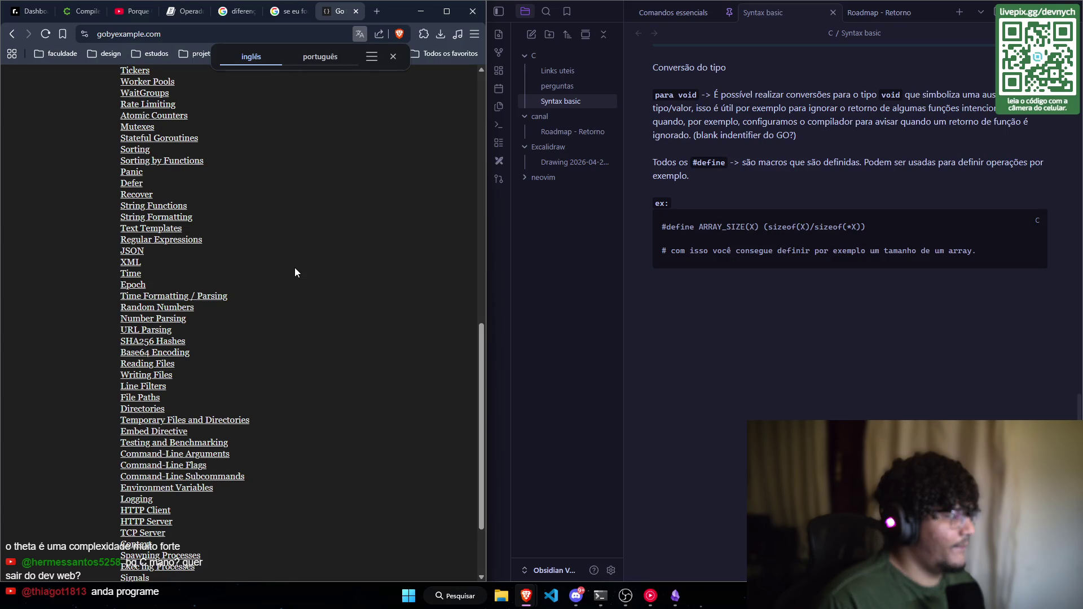
scroll(294, 272, "up", 1)
scroll(294, 272, "up", 1)
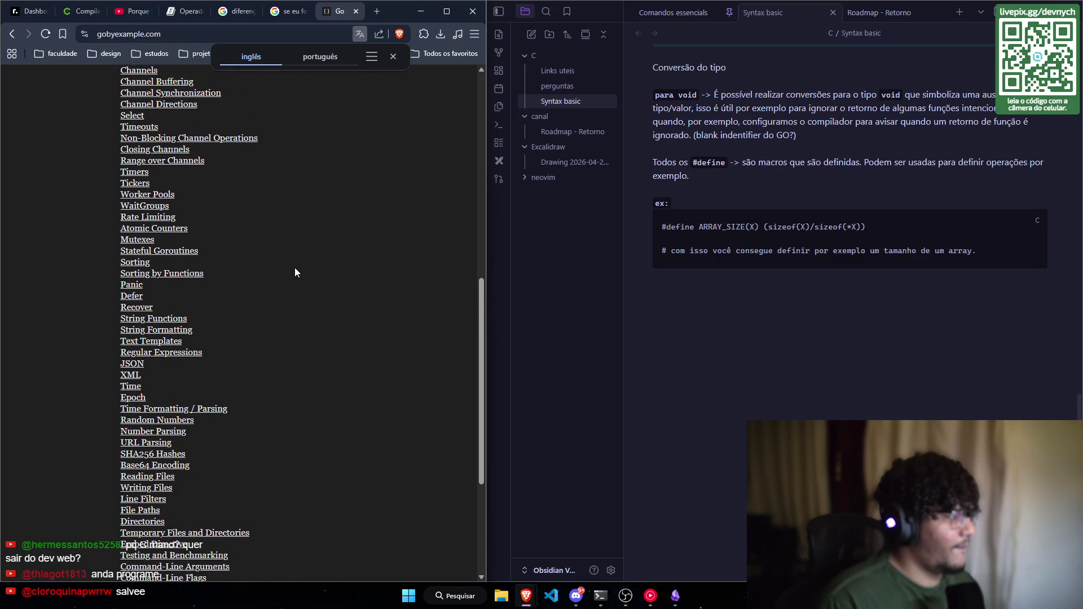
scroll(294, 272, "up", 1)
scroll(295, 273, "up", 2)
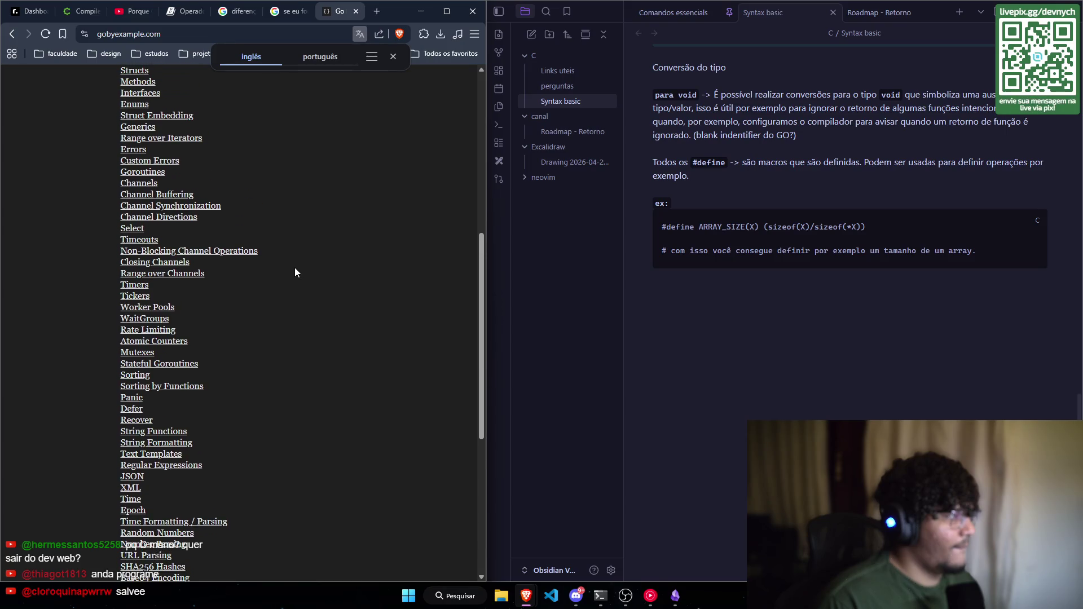
scroll(295, 268, "up", 3)
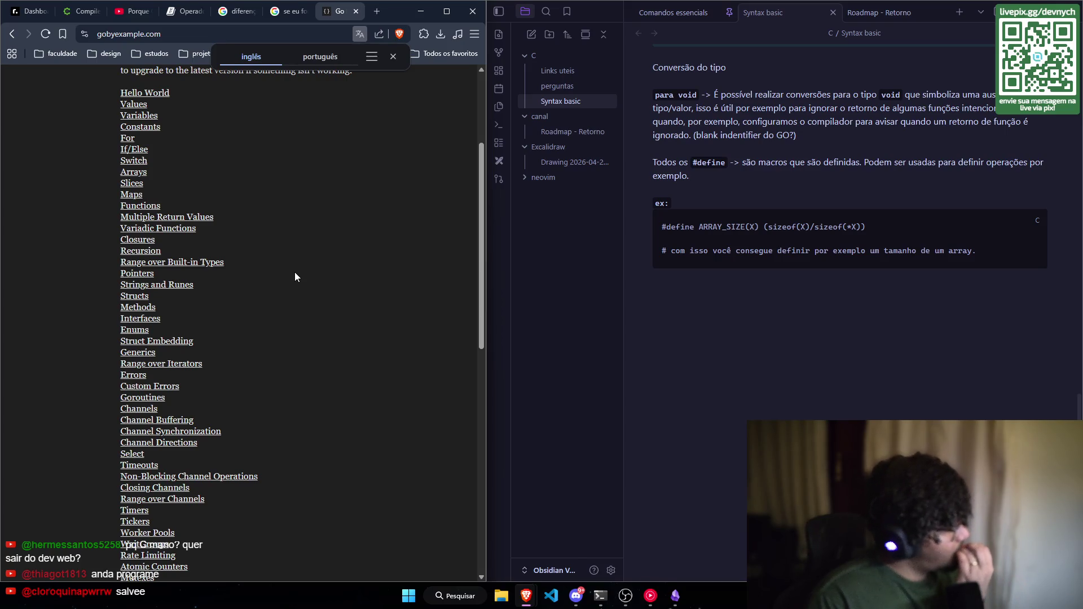
scroll(295, 272, "down", 1)
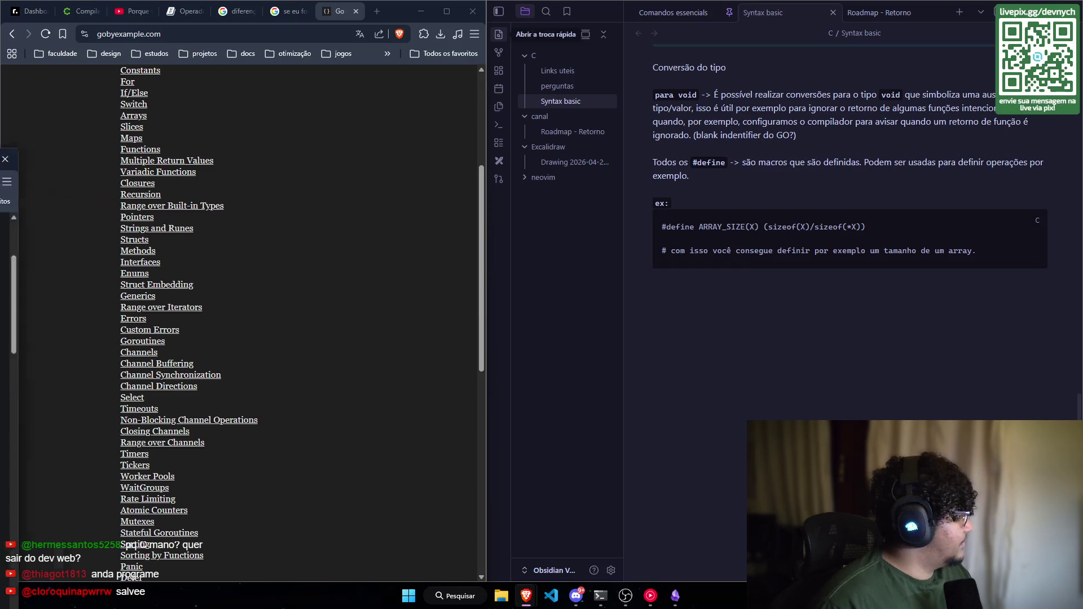
key("ctrl+shift+t")
scroll(105, 320, "up", 3)
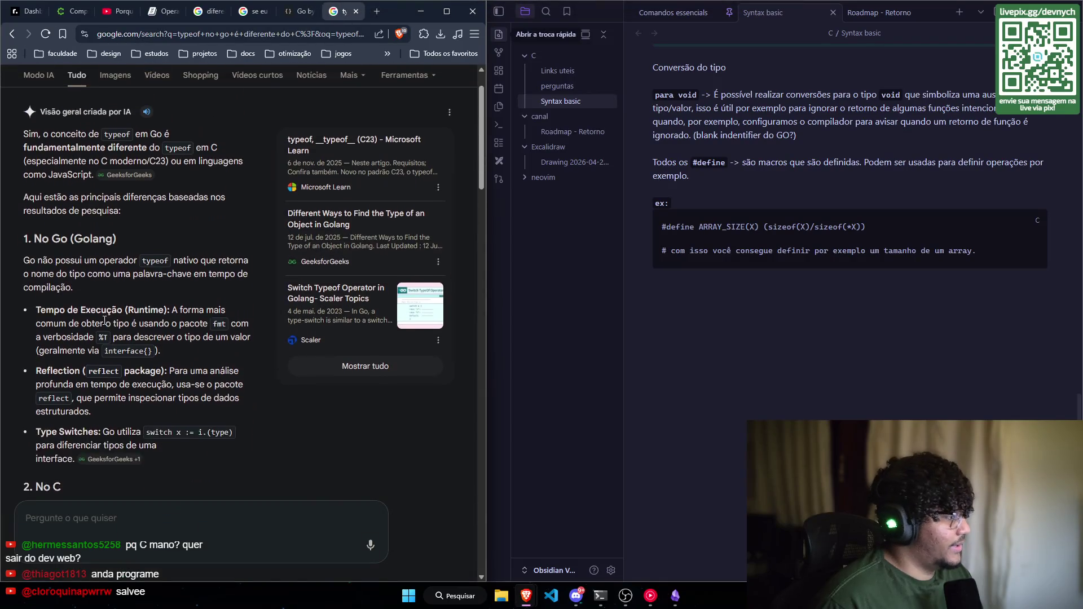
scroll(94, 310, "down", 3)
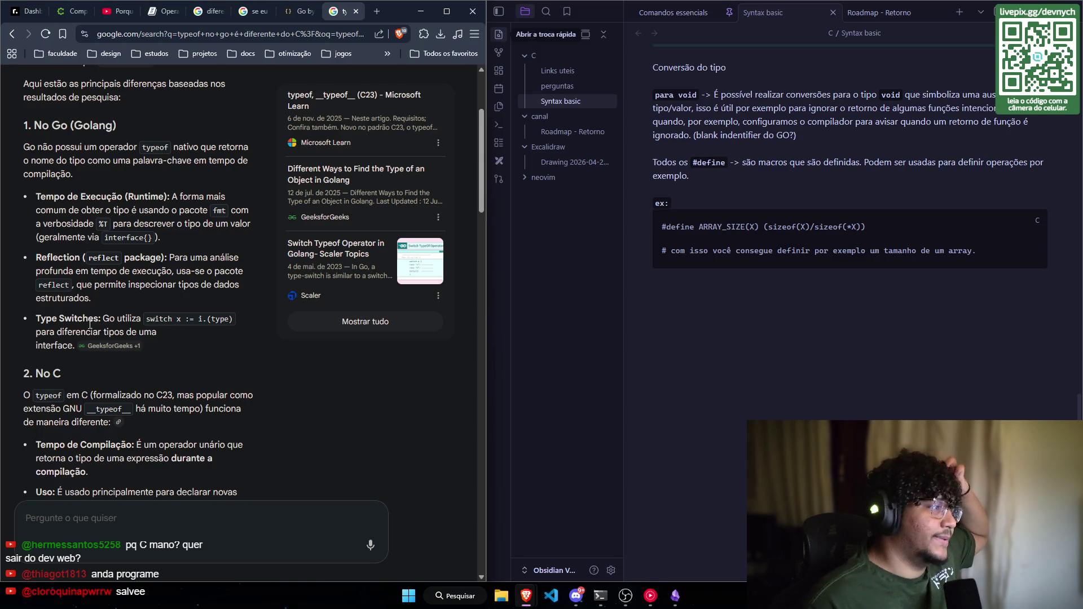
scroll(89, 323, "down", 2)
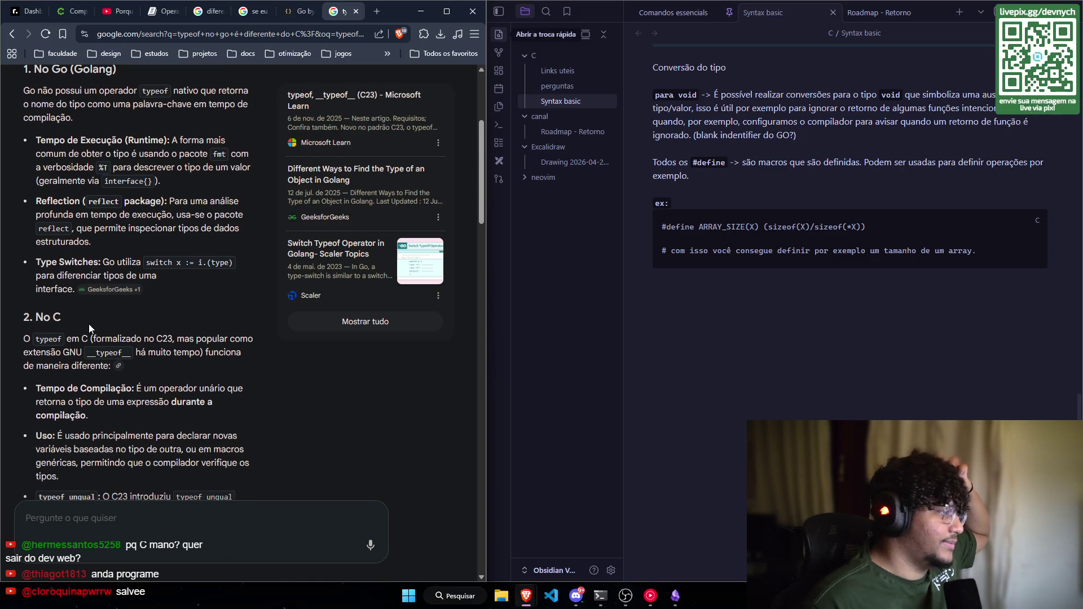
scroll(121, 319, "up", 3)
scroll(121, 319, "up", 2)
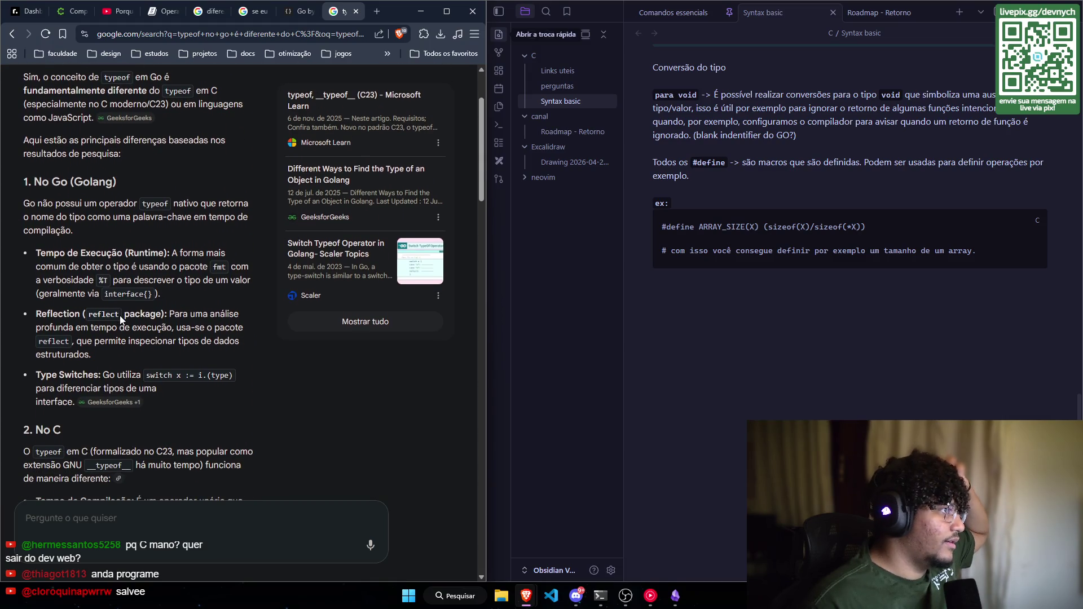
scroll(120, 319, "down", 2)
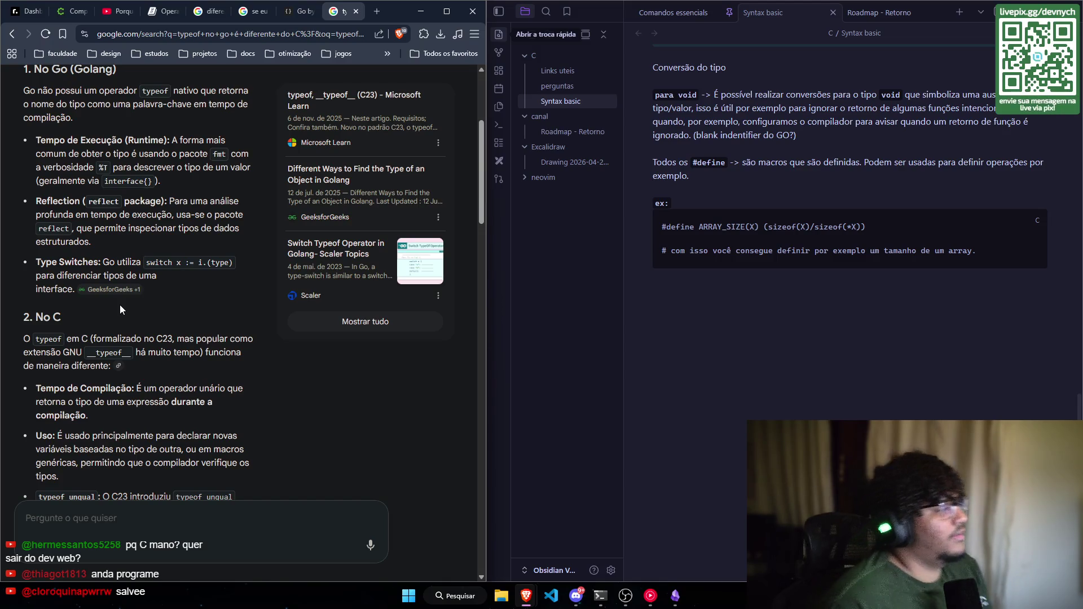
scroll(119, 308, "down", 1)
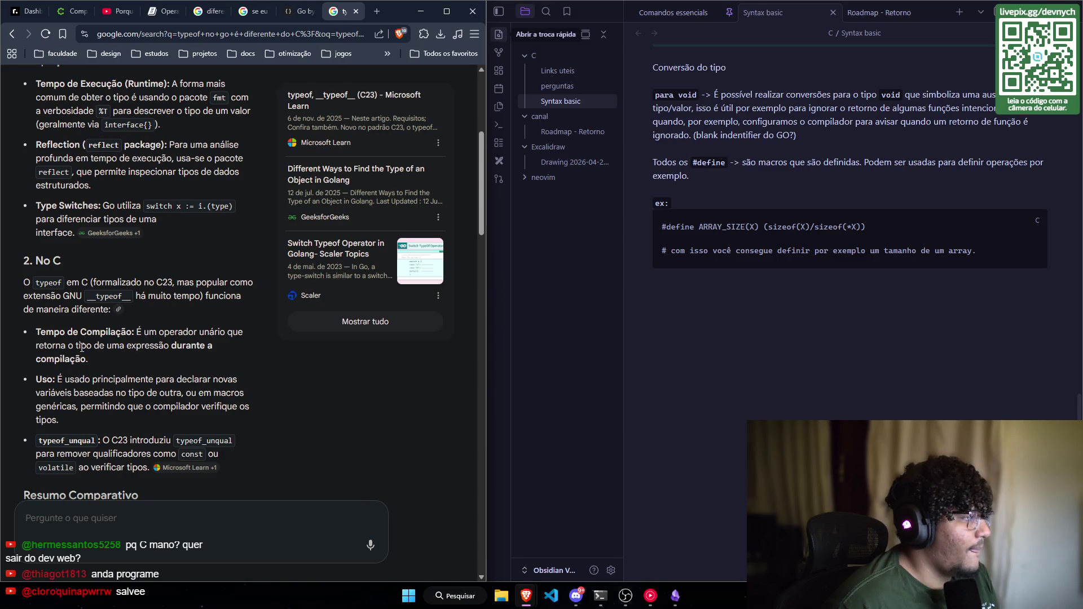
scroll(84, 344, "down", 2)
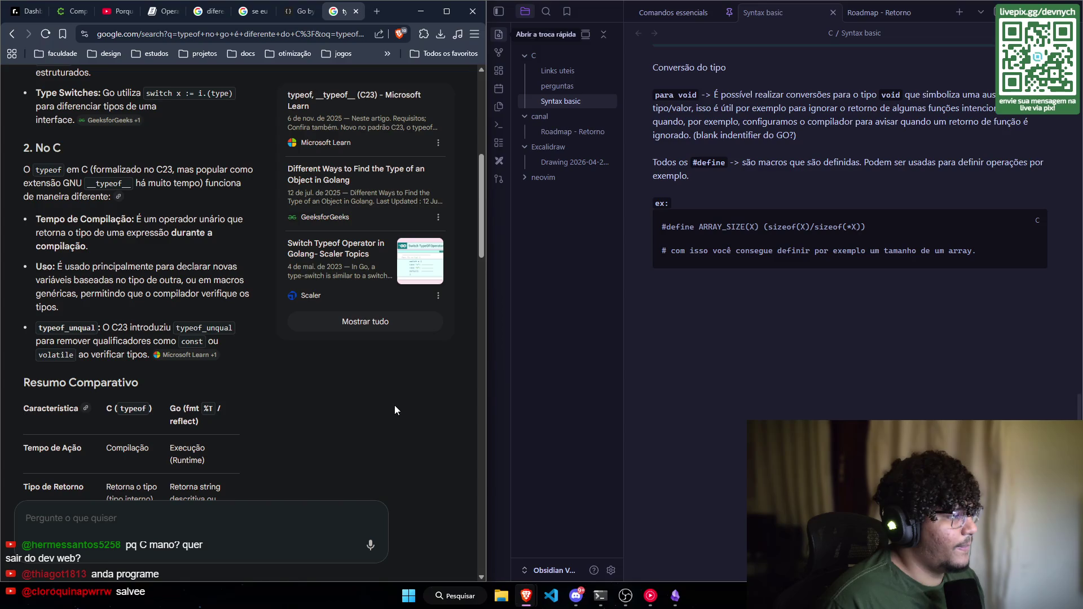
key("ctrl+w")
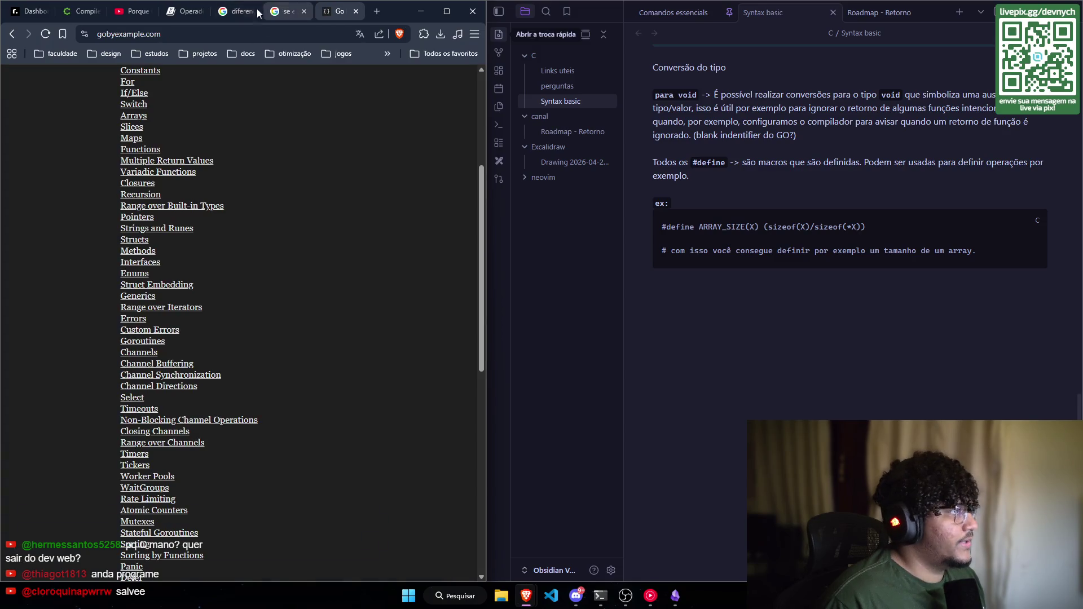
Step: Return to the C operators page and read down through the operator precedence table
left_click(171, 11)
scroll(157, 231, "down", 3)
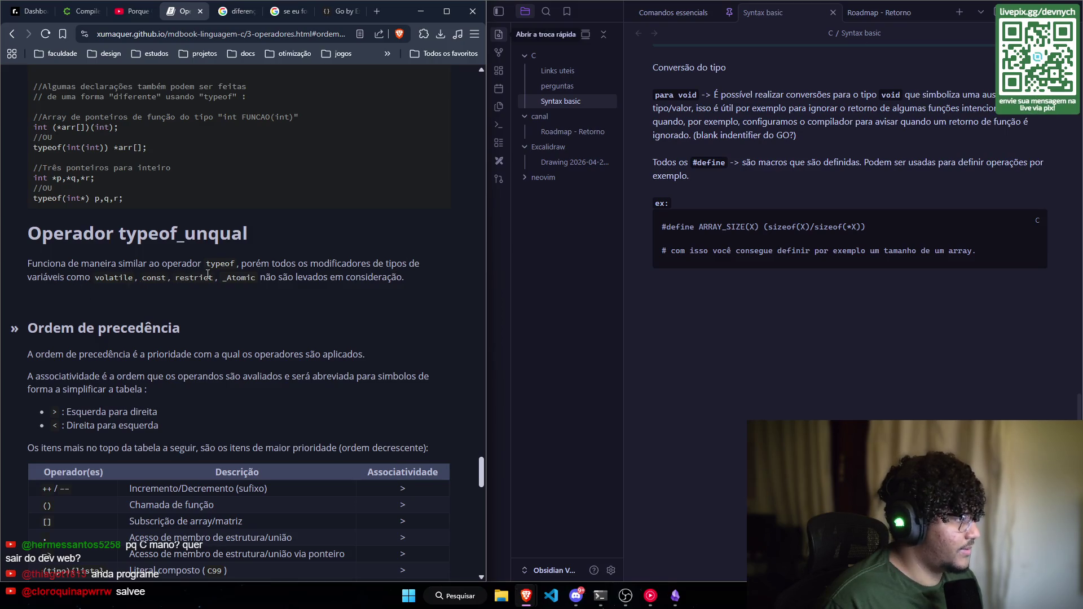
scroll(215, 297, "down", 2)
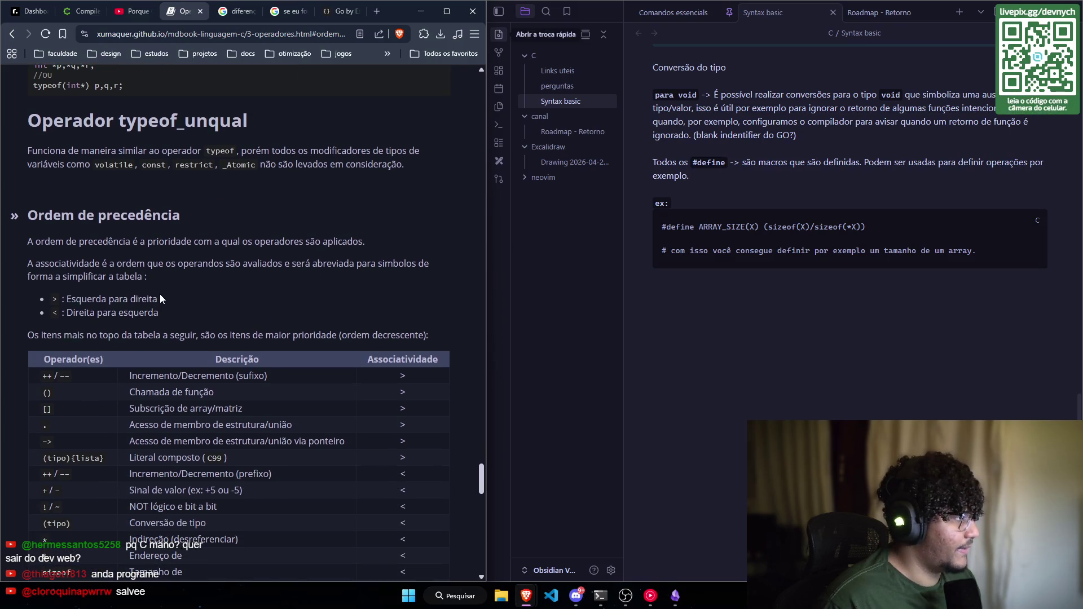
scroll(88, 257, "down", 1)
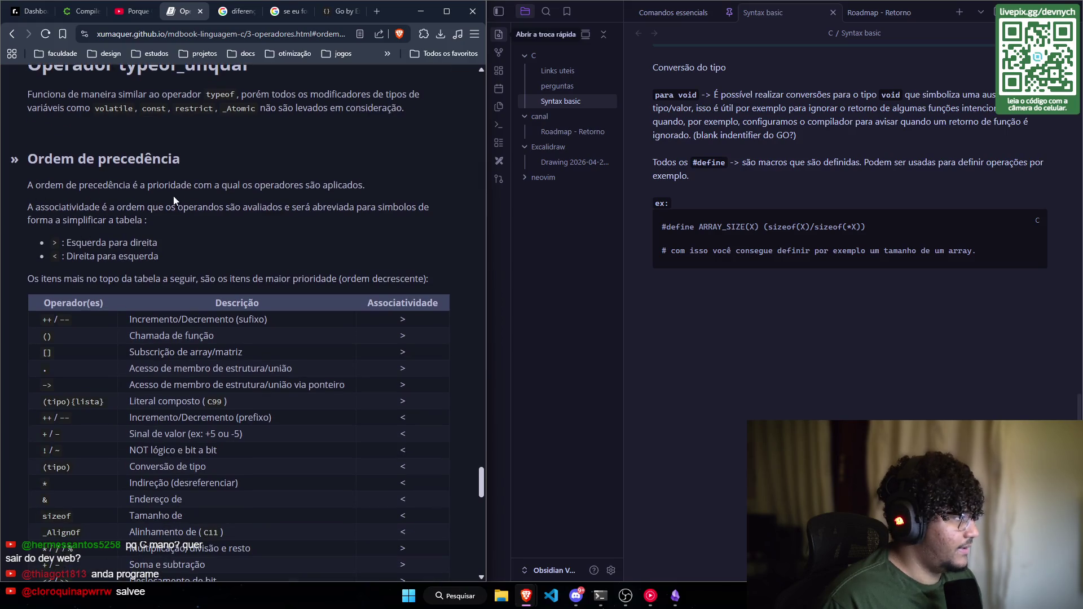
scroll(312, 203, "down", 1)
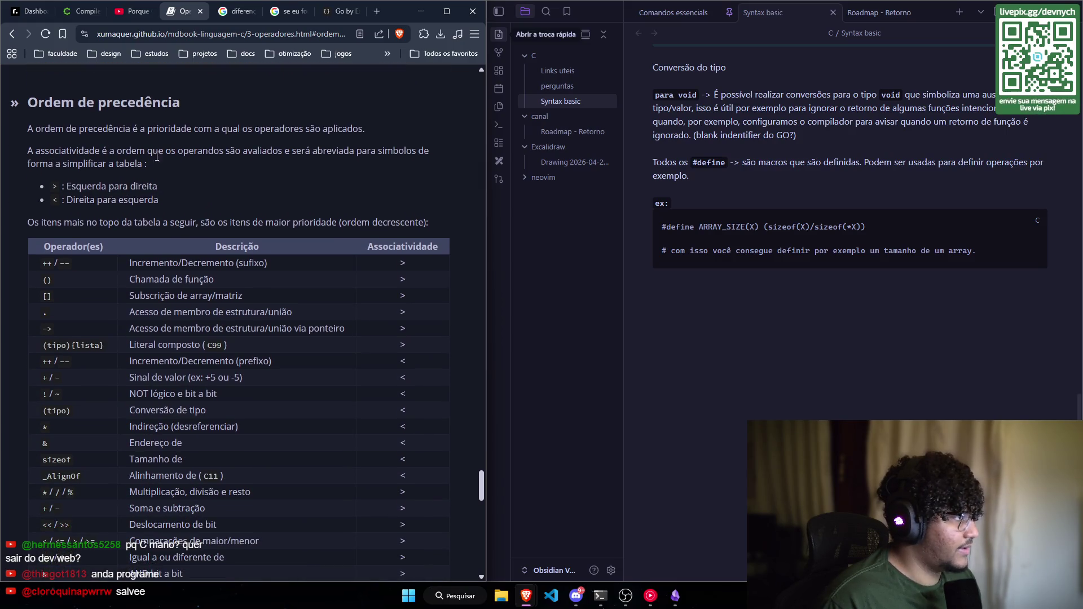
scroll(145, 141, "down", 1)
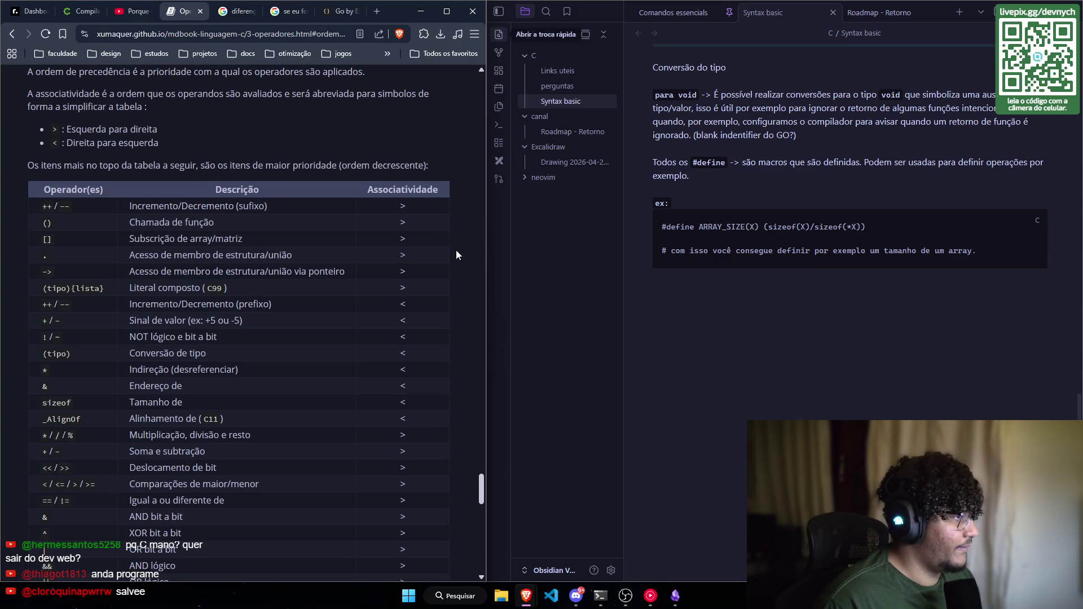
scroll(455, 249, "down", 1)
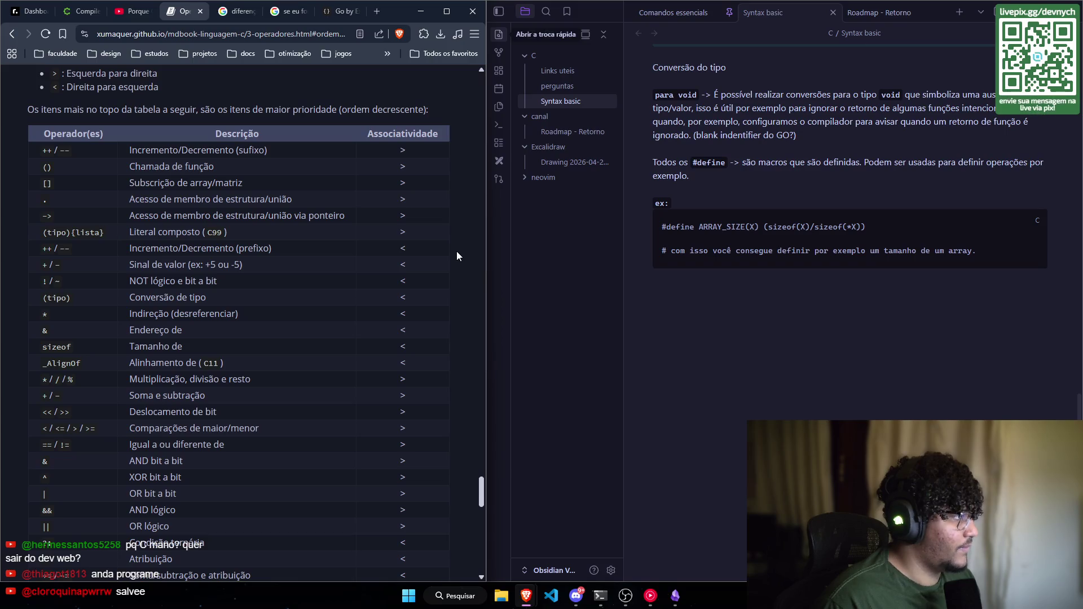
scroll(457, 255, "down", 3)
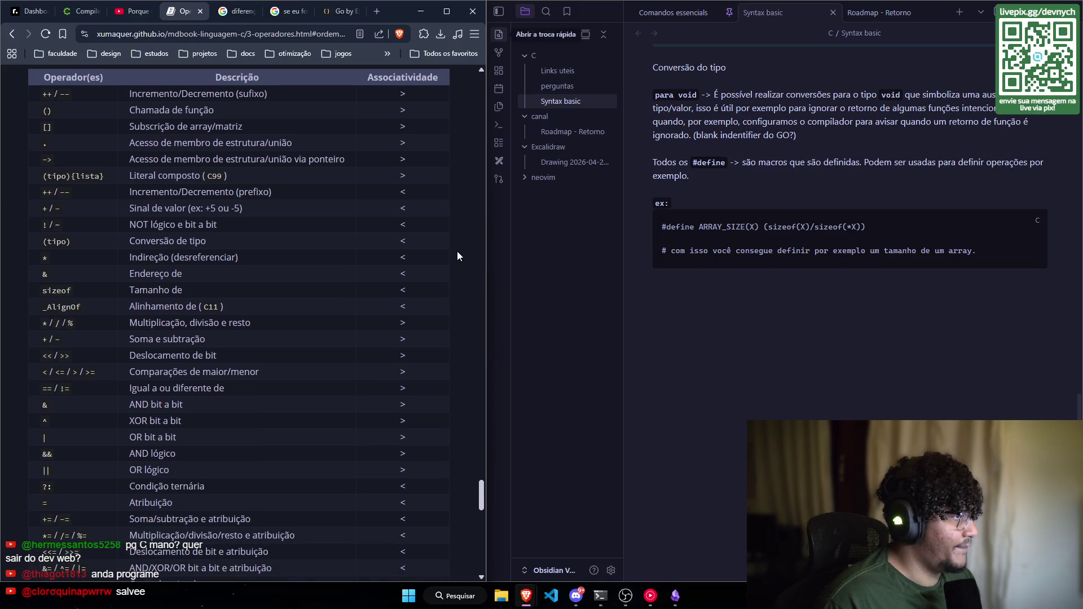
scroll(457, 255, "down", 4)
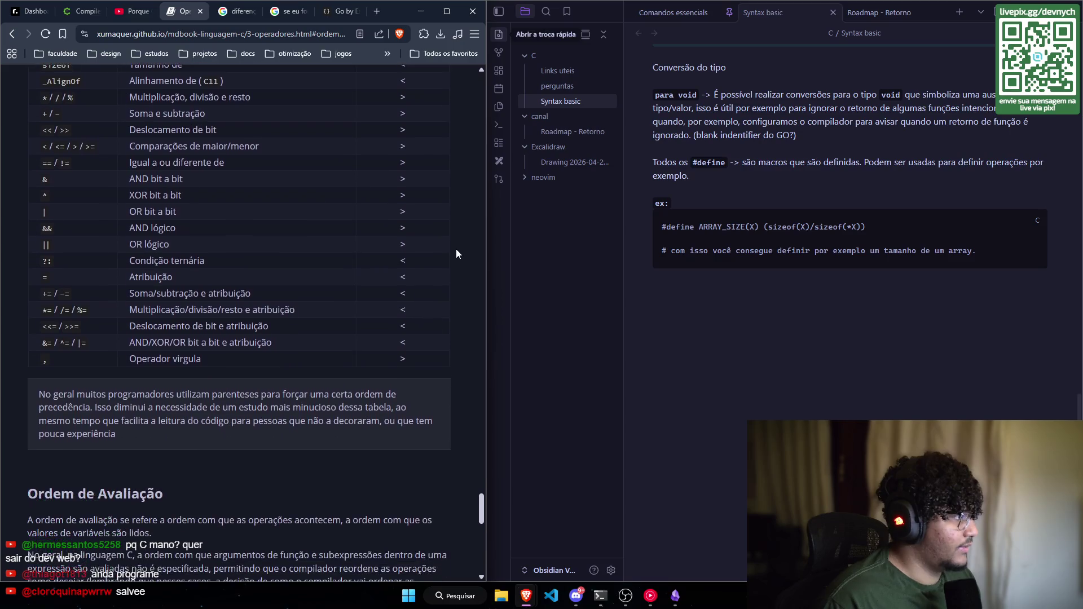
Step: Continue past the last precedence rows to the parentheses note box and Ordem de Avaliação heading
mouse_move(408, 335)
left_mouse_down()
mouse_move(186, 141)
mouse_move(129, 70)
left_mouse_up()
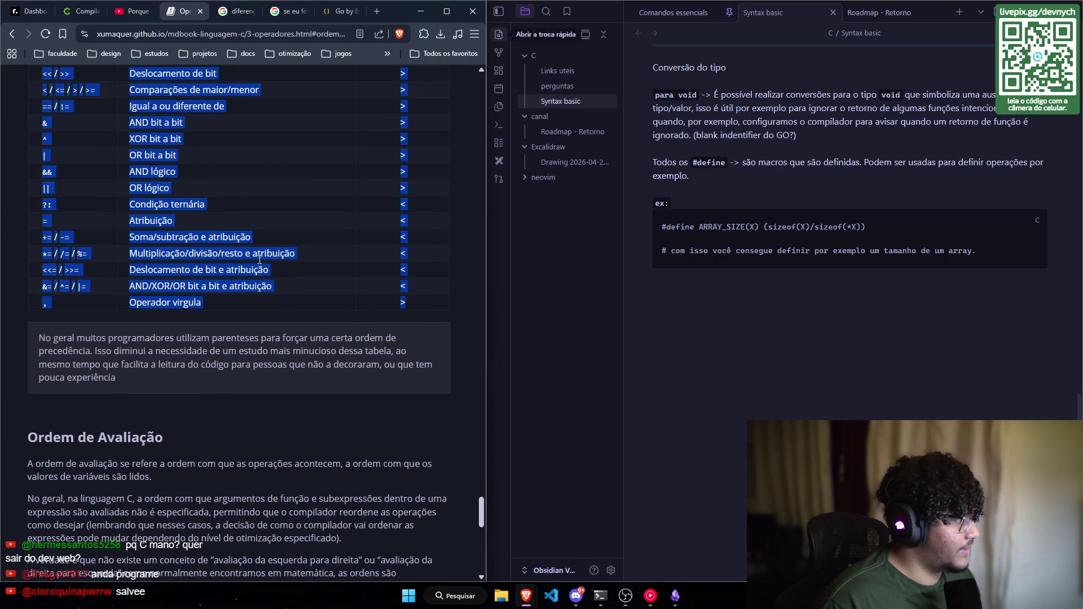
scroll(258, 304, "down", 1)
scroll(258, 302, "down", 1)
left_click(173, 276)
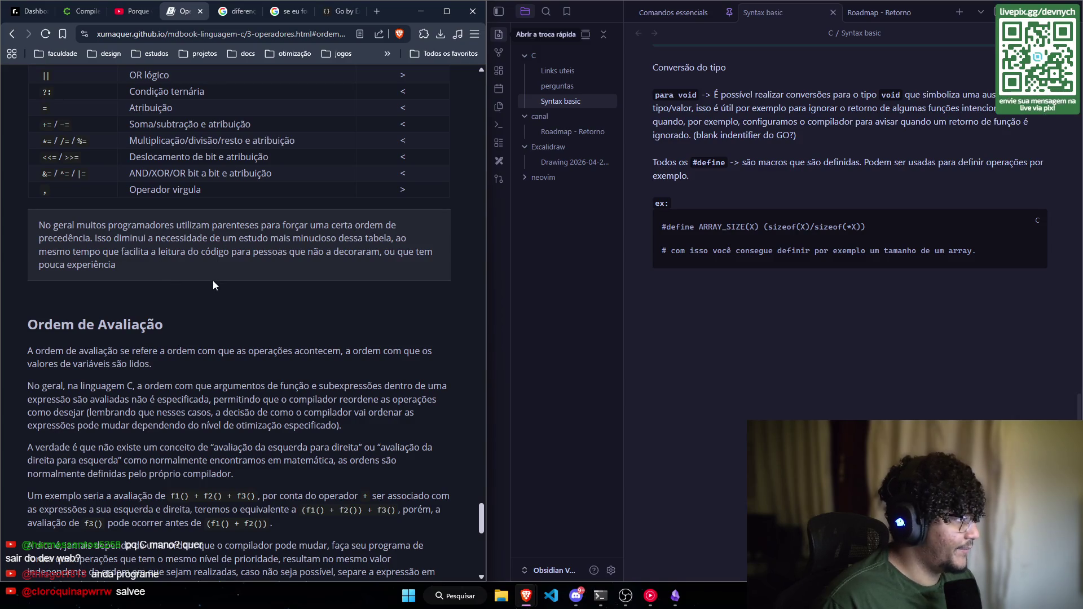
scroll(213, 280, "down", 2)
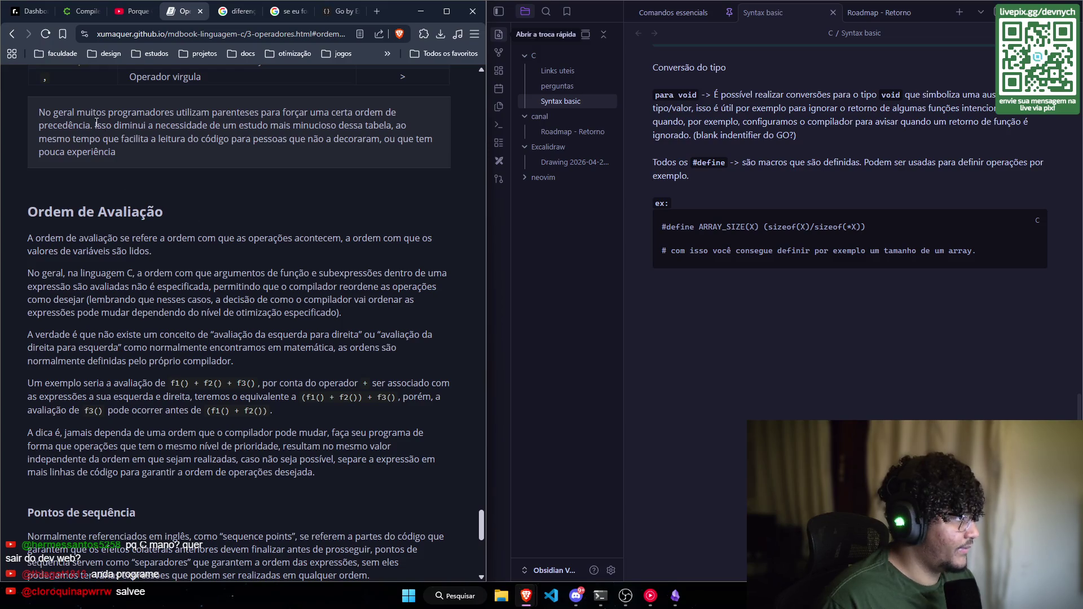
left_click_drag(38, 112, 107, 131)
left_click(157, 168)
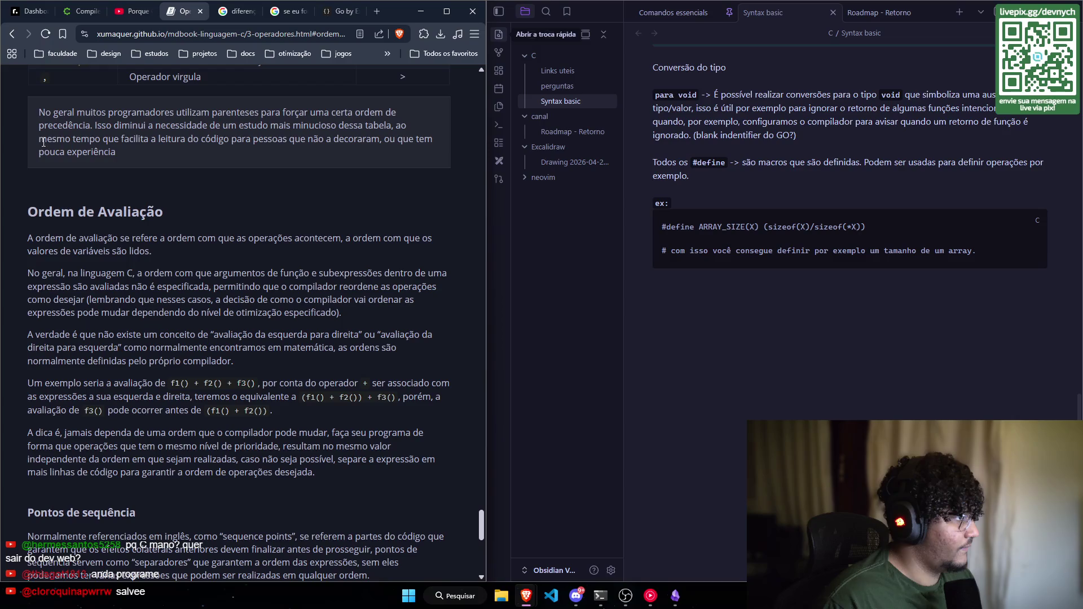
scroll(41, 99, "down", 2)
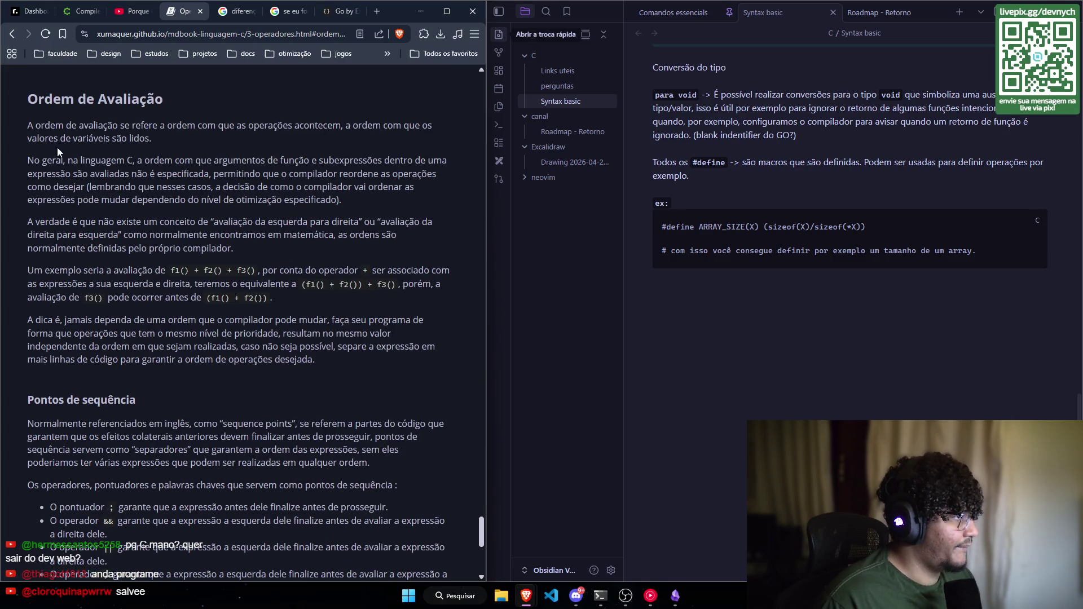
scroll(207, 104, "down", 1)
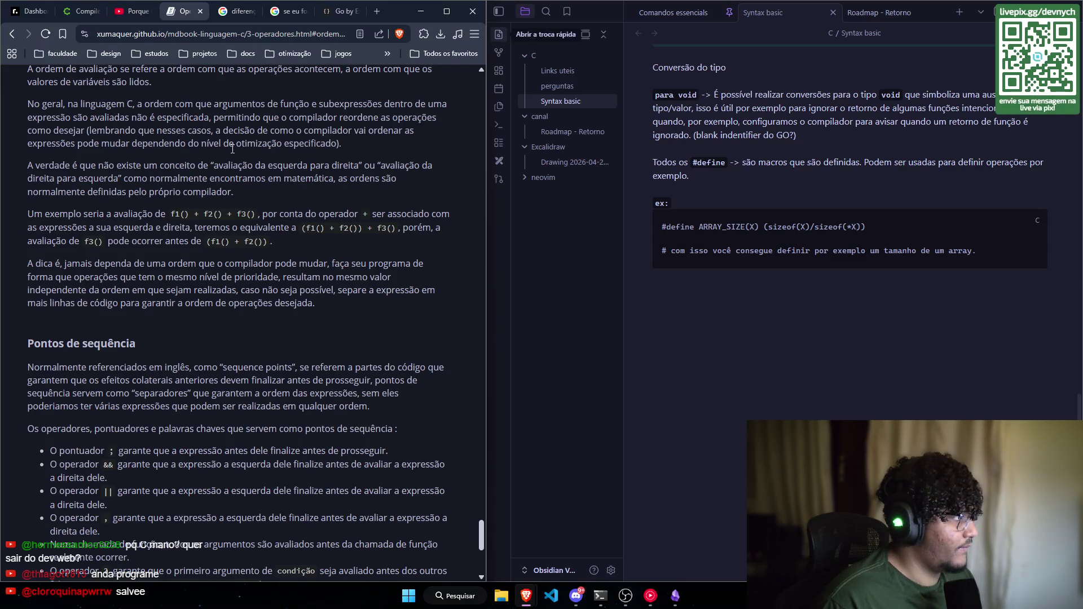
scroll(125, 109, "down", 1)
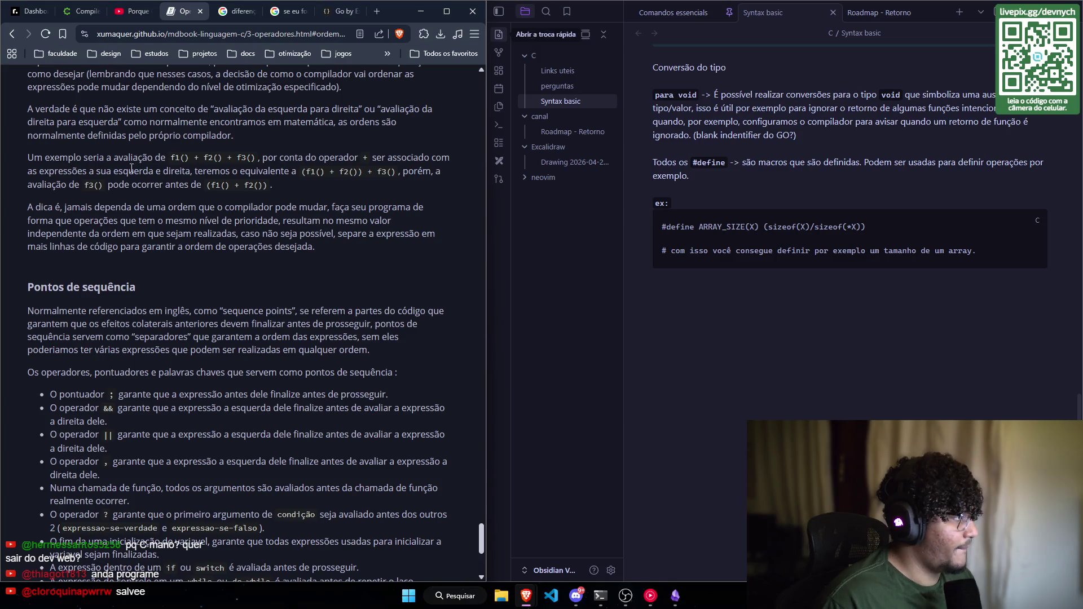
scroll(59, 288, "up", 2)
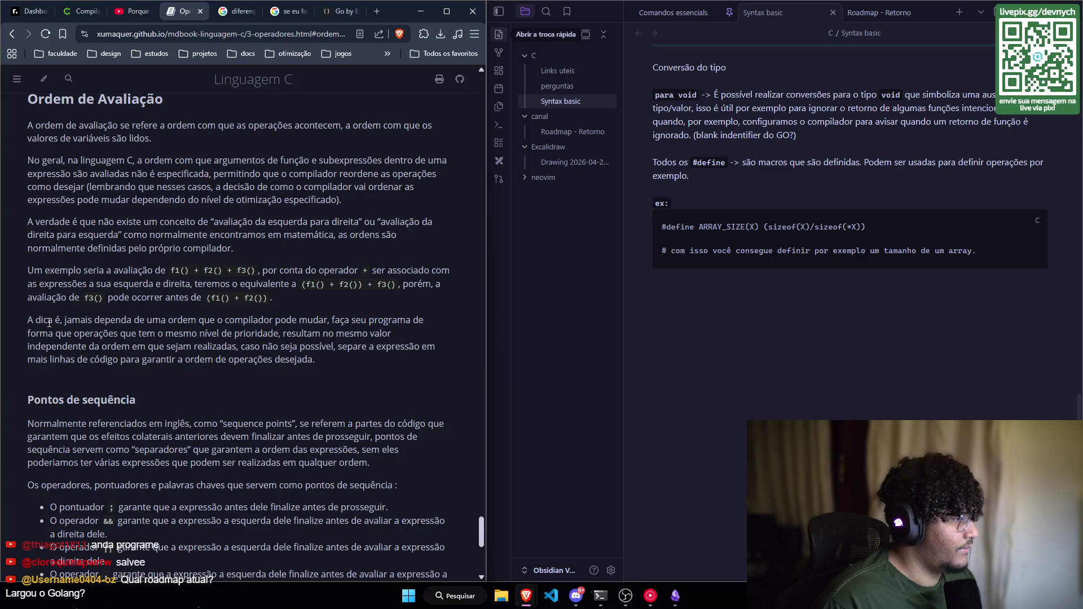
left_click_drag(314, 360, 6, 297)
Step: Scroll to the Pontos de sequência heading and read its list of sequence-point operators
left_click(161, 365)
scroll(160, 366, "down", 3)
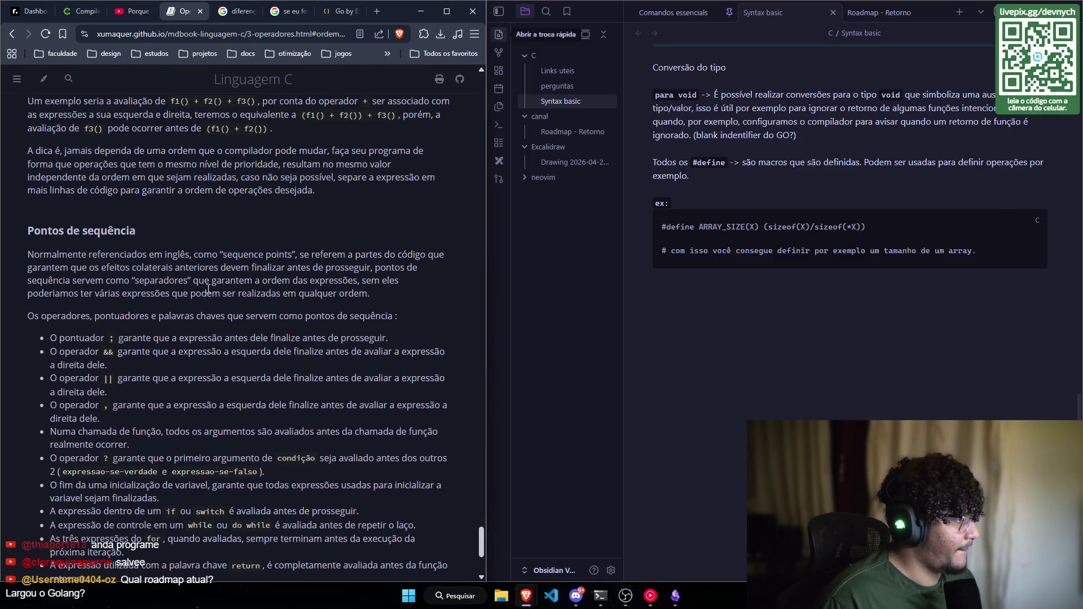
scroll(218, 302, "down", 2)
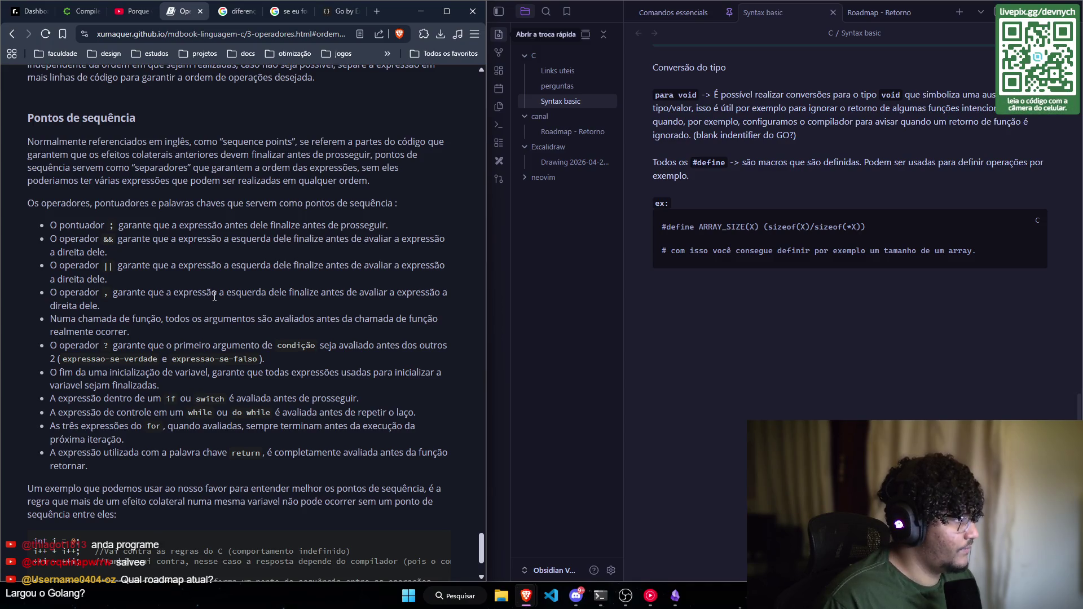
double_click(111, 225)
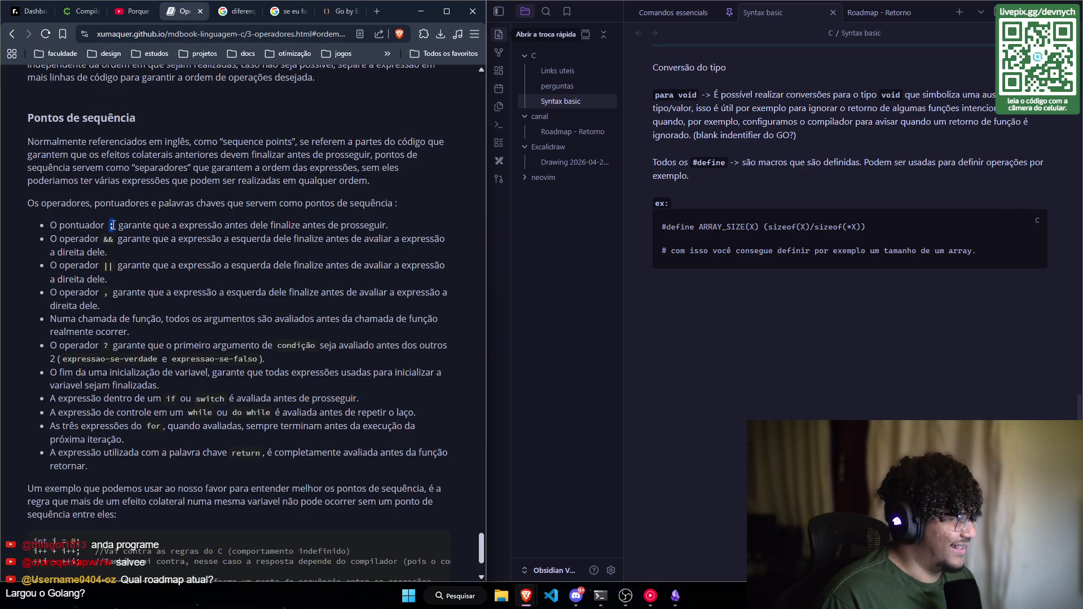
scroll(121, 230, "down", 1)
left_click(109, 170)
scroll(151, 253, "up", 1)
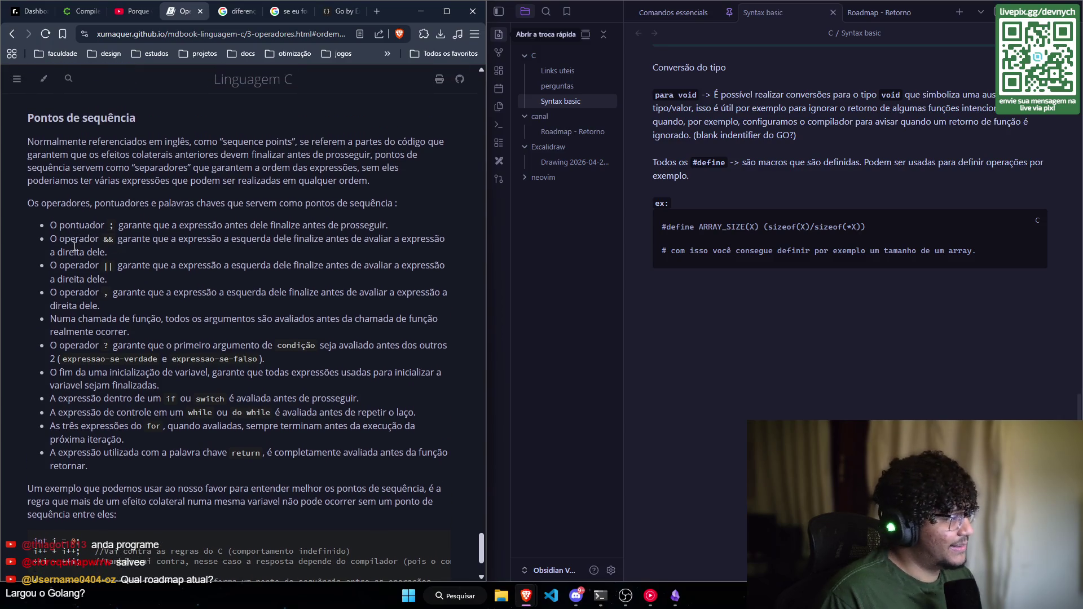
scroll(67, 229, "down", 1)
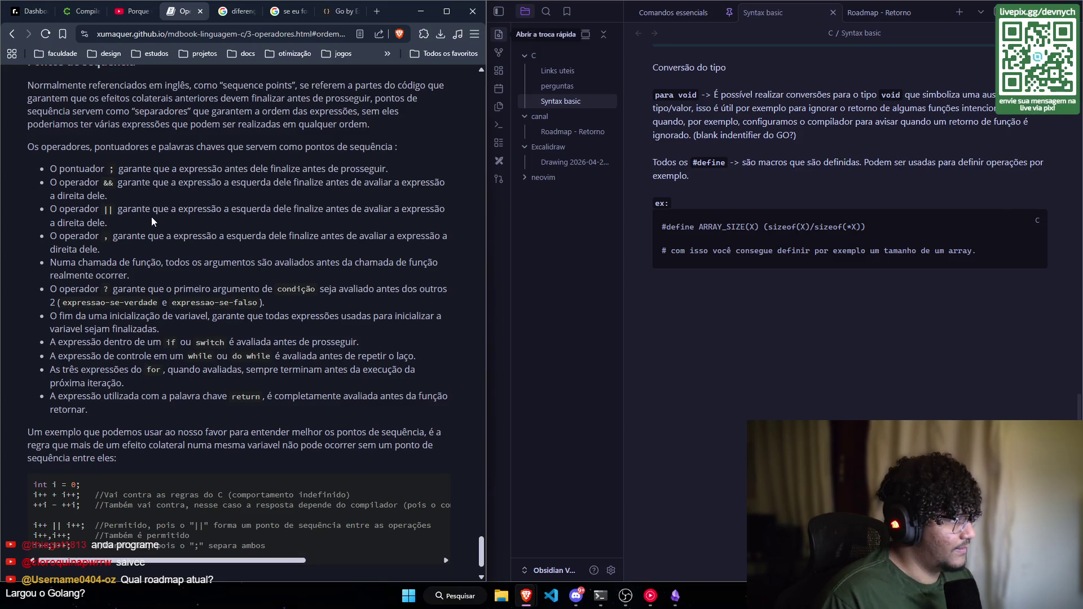
scroll(151, 222, "down", 1)
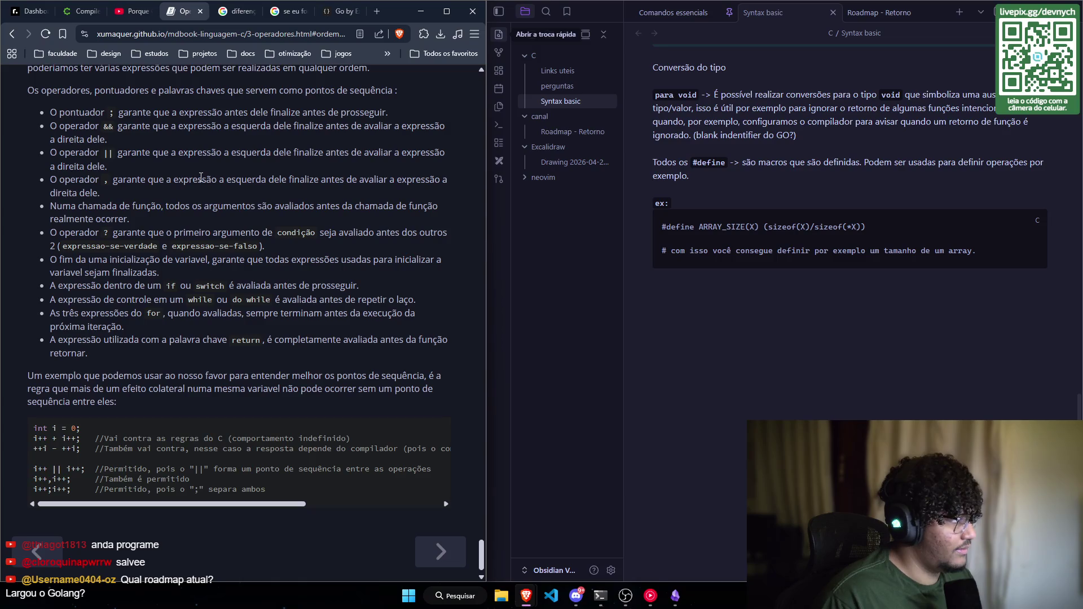
scroll(200, 178, "down", 1)
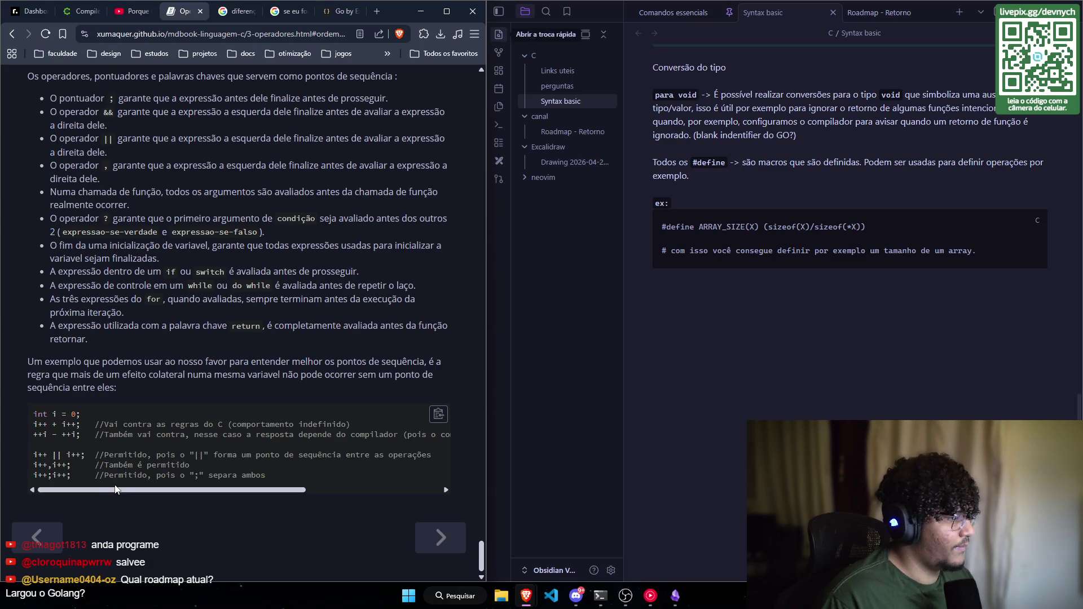
Step: Scroll the sequence-point code example sideways to read its full lines
mouse_move(123, 489)
left_mouse_down()
mouse_move(236, 499)
mouse_move(292, 488)
mouse_move(41, 478)
left_mouse_up()
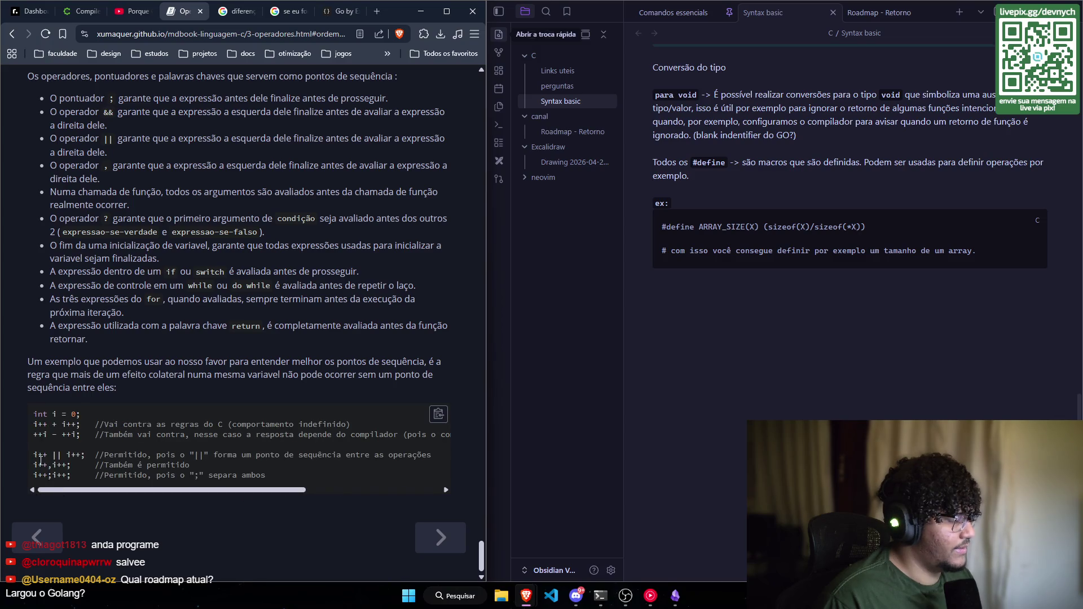
mouse_move(131, 488)
left_mouse_down()
mouse_move(142, 492)
mouse_move(106, 493)
left_mouse_up()
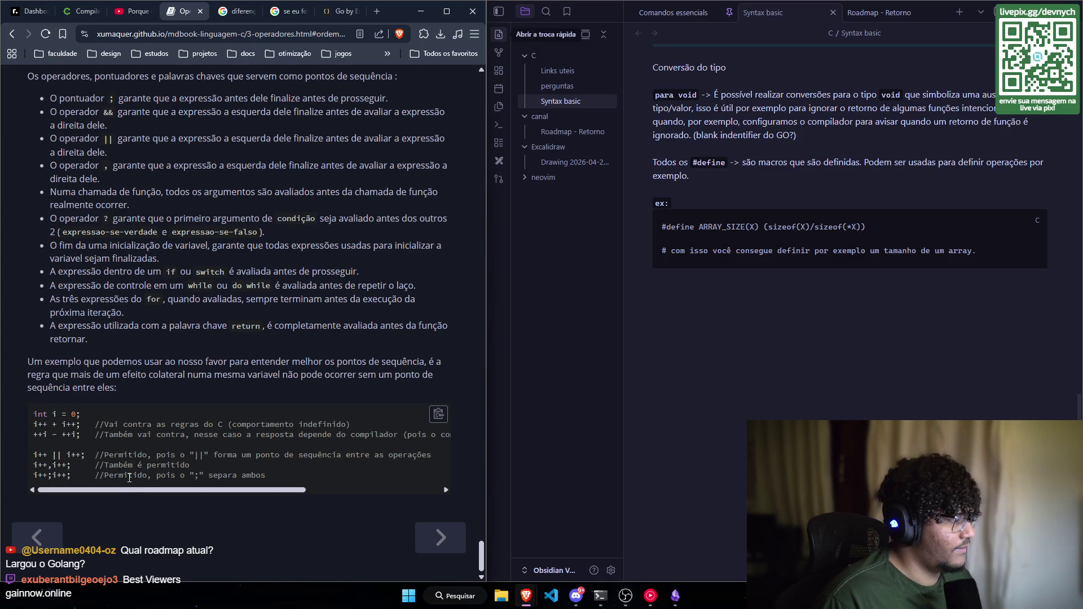
scroll(126, 485, "up", 2)
scroll(128, 470, "down", 3)
Step: Review the Conversão de tipos, Ternário, Operador sizeof and Operadores Especiais sections
scroll(282, 471, "up", 4)
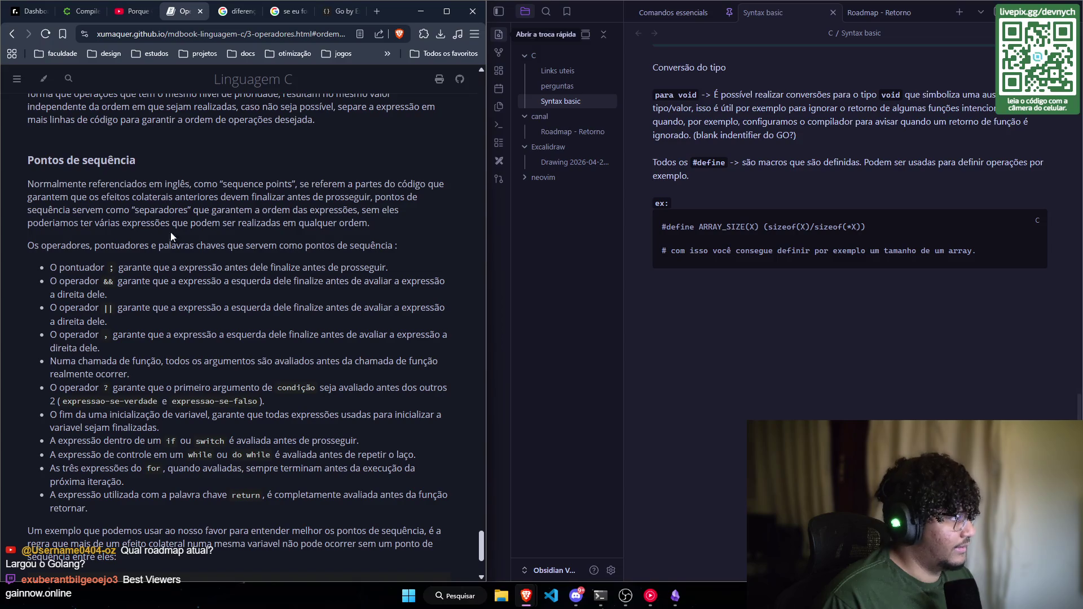
scroll(182, 308, "up", 1)
scroll(197, 284, "down", 2)
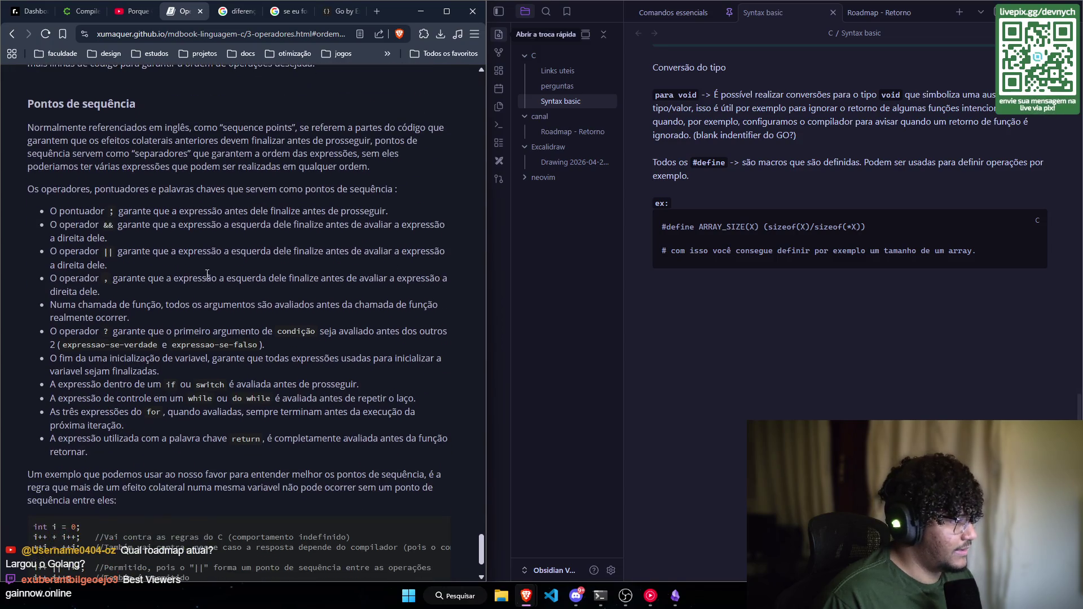
scroll(285, 256, "up", 2)
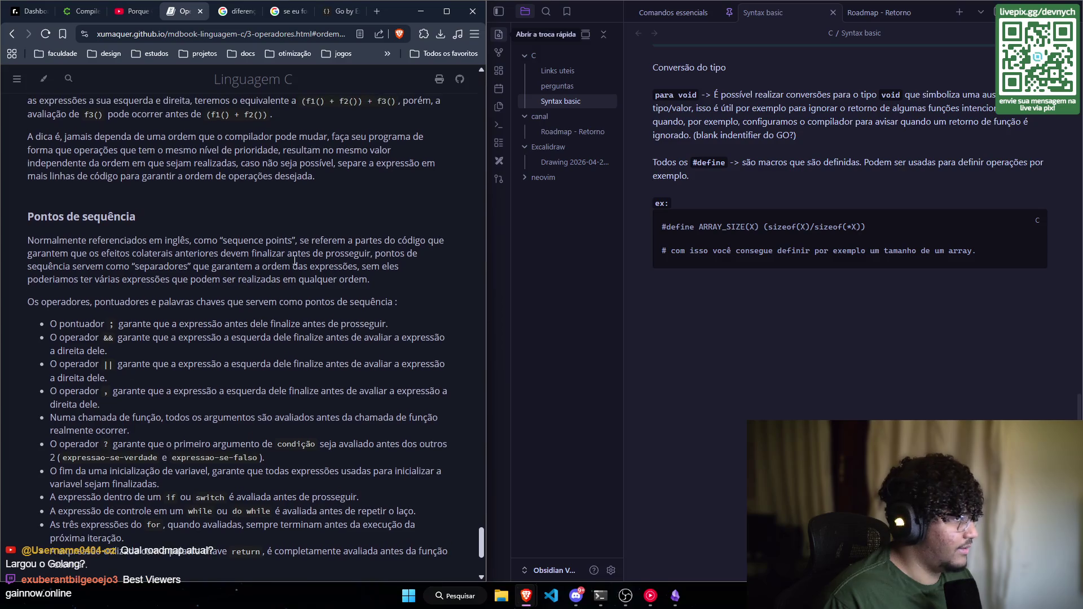
scroll(91, 289, "down", 1)
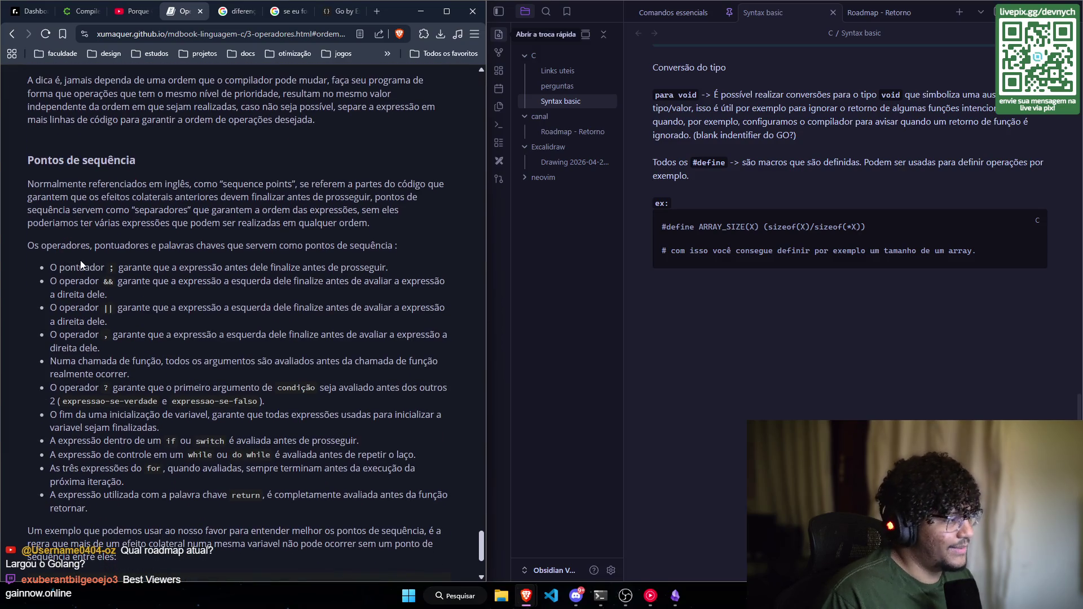
scroll(79, 264, "up", 1)
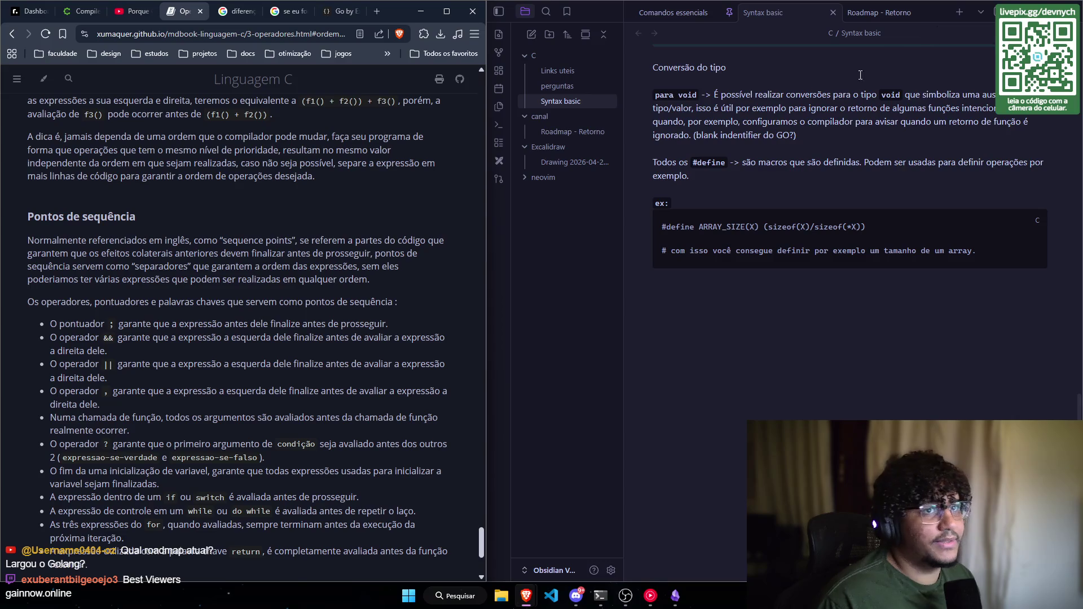
scroll(152, 308, "up", 10)
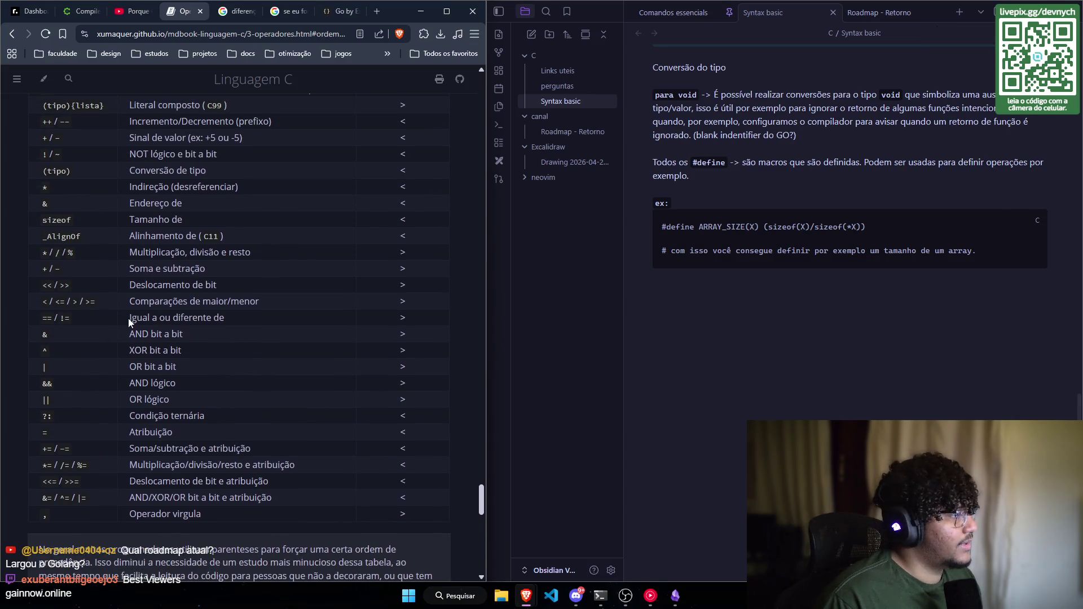
scroll(144, 300, "up", 15)
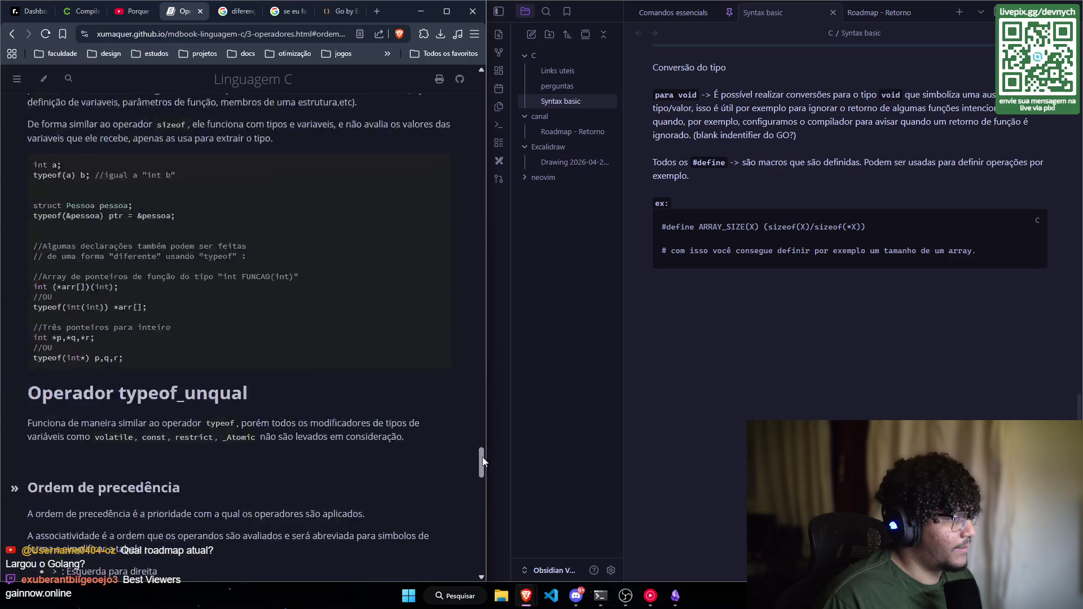
mouse_move(486, 395)
left_mouse_down()
mouse_move(503, 253)
mouse_move(530, 223)
mouse_move(523, 151)
mouse_move(559, 79)
mouse_move(480, 163)
mouse_move(470, 238)
mouse_move(488, 231)
mouse_move(459, 265)
mouse_move(498, 300)
mouse_move(483, 370)
mouse_move(488, 399)
mouse_move(491, 389)
left_mouse_up()
Step: Scroll up past the prefix and suffix increment examples to the start of Operadores Booleanos
scroll(323, 371, "up", 10)
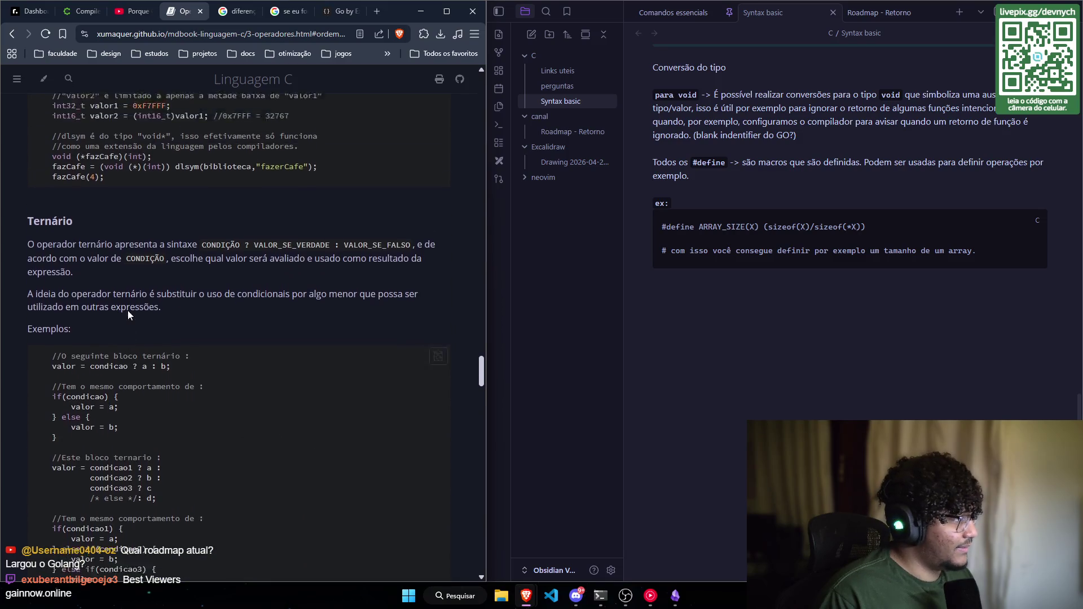
scroll(264, 370, "up", 6)
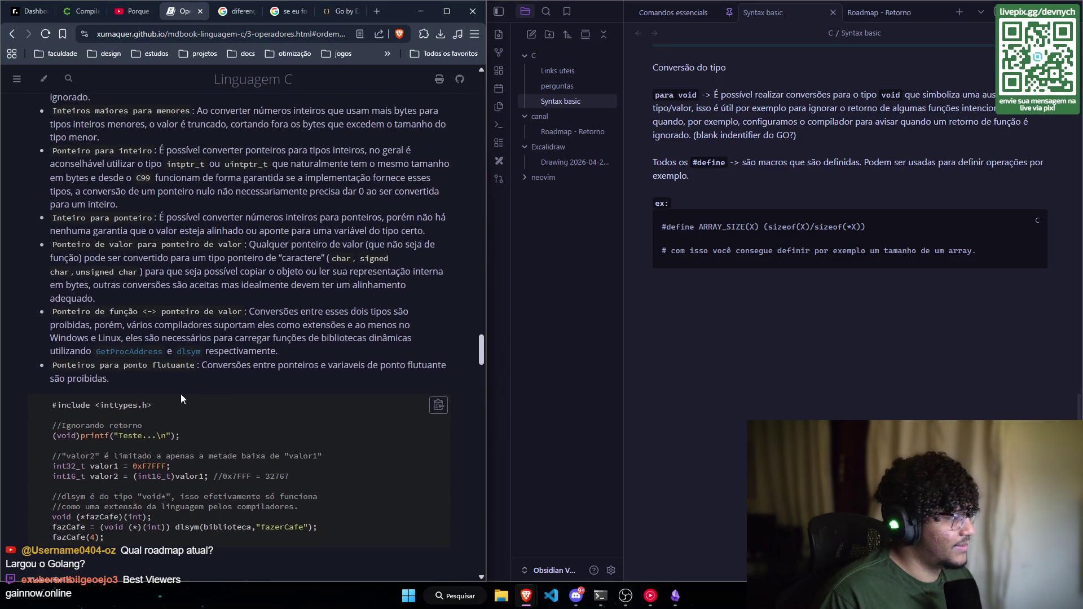
scroll(134, 375, "down", 4)
scroll(134, 375, "down", 7)
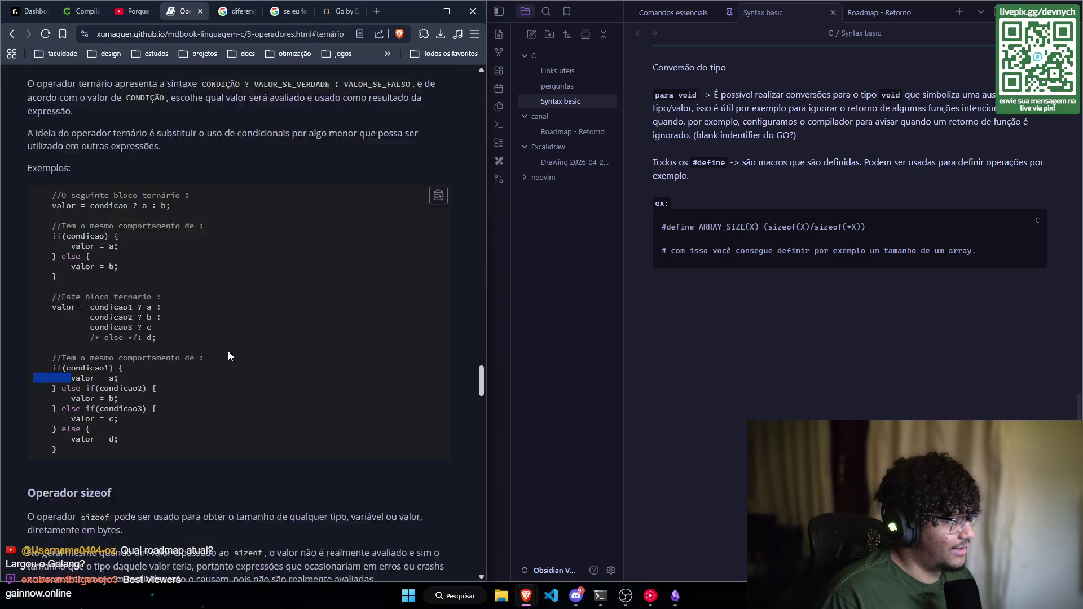
scroll(106, 313, "up", 3)
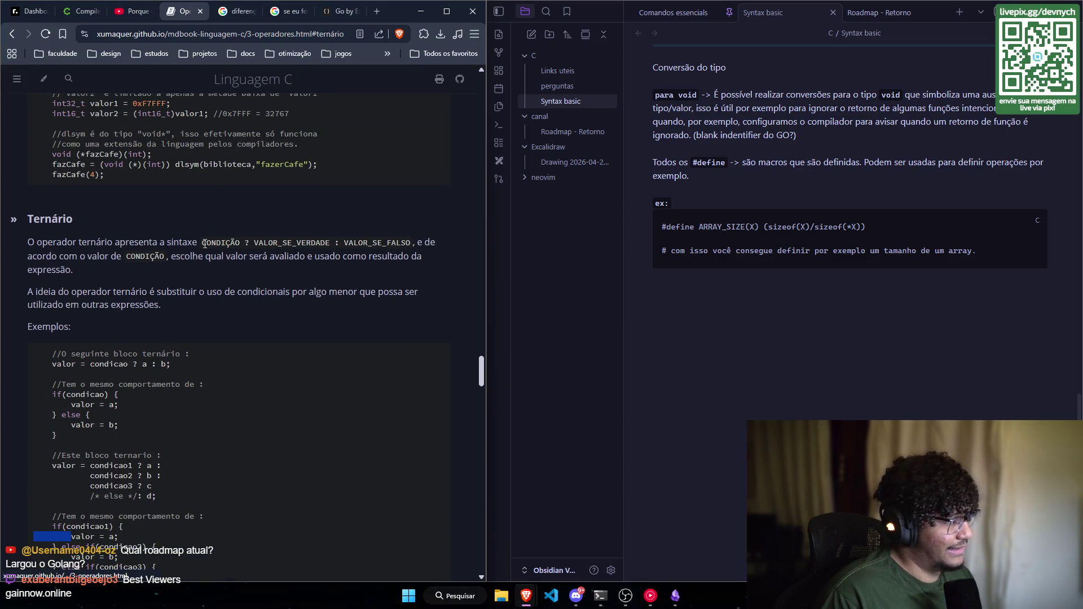
scroll(386, 305, "down", 7)
scroll(425, 299, "up", 2)
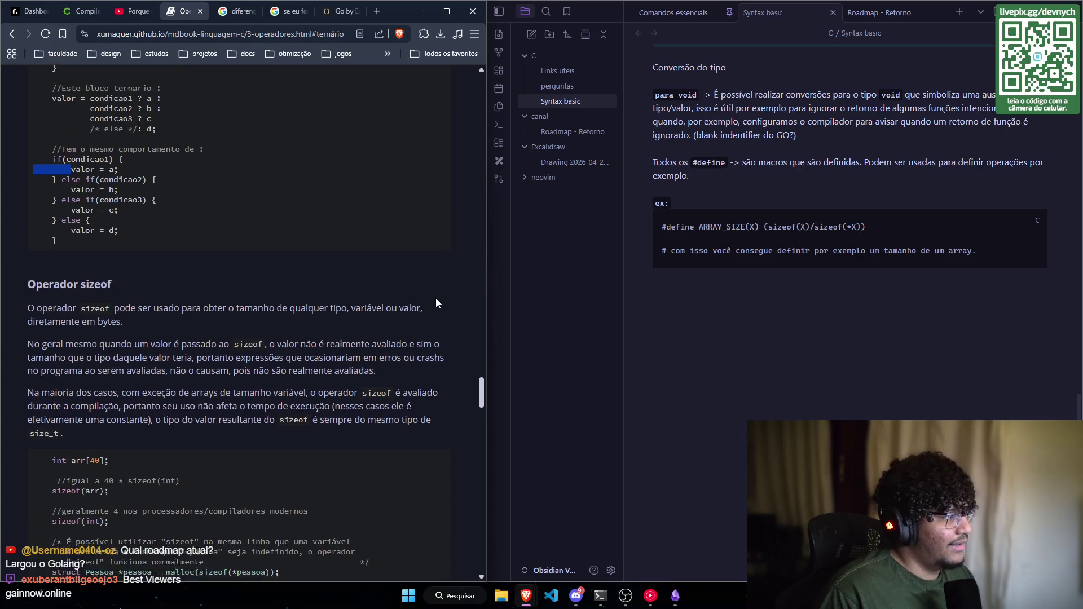
scroll(295, 327, "up", 9)
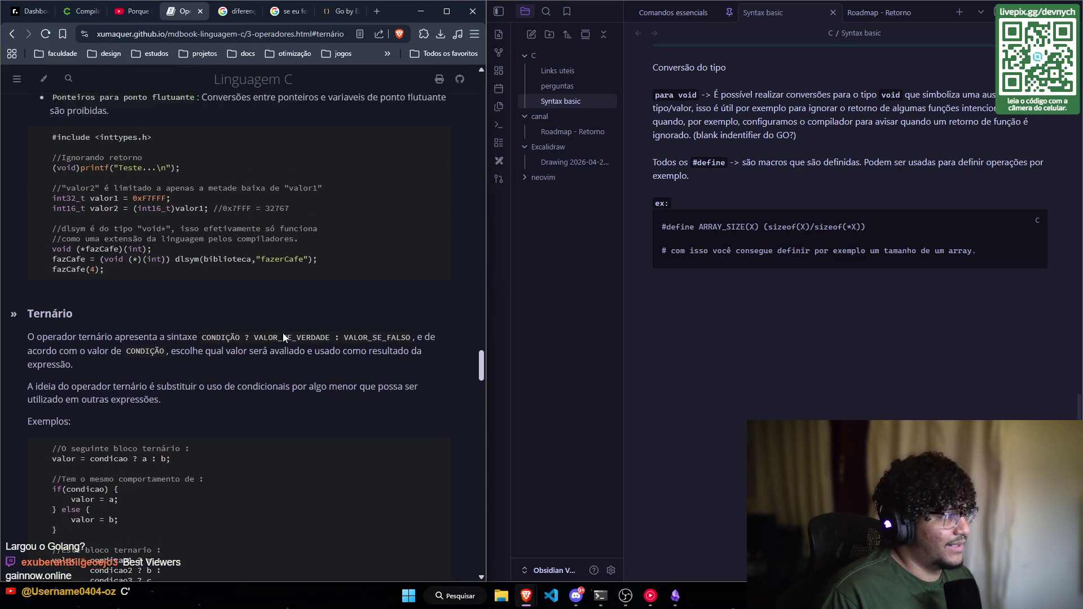
scroll(383, 358, "down", 9)
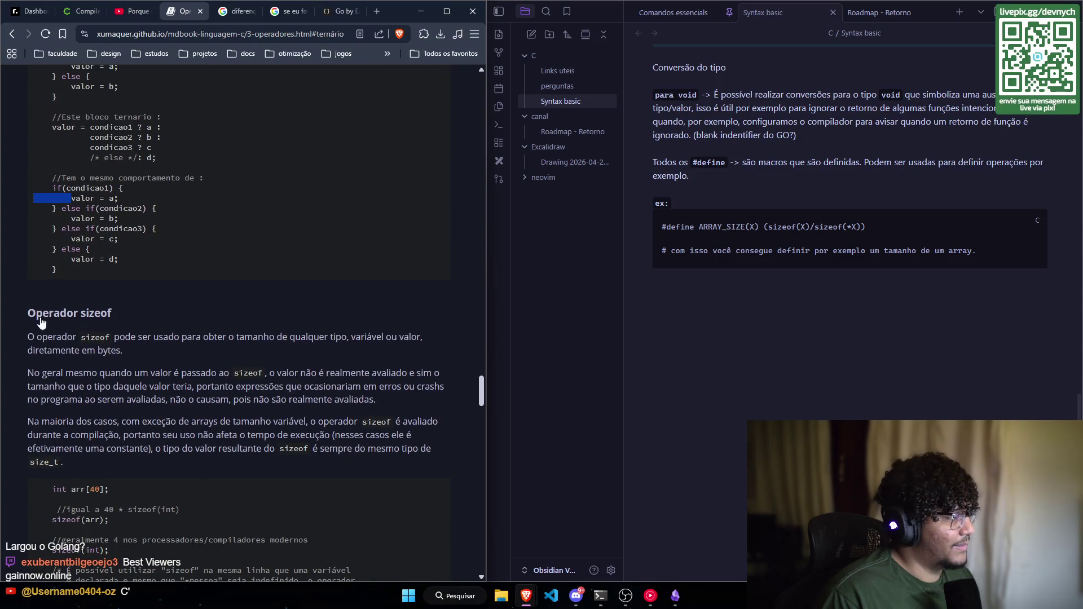
scroll(241, 332, "up", 20)
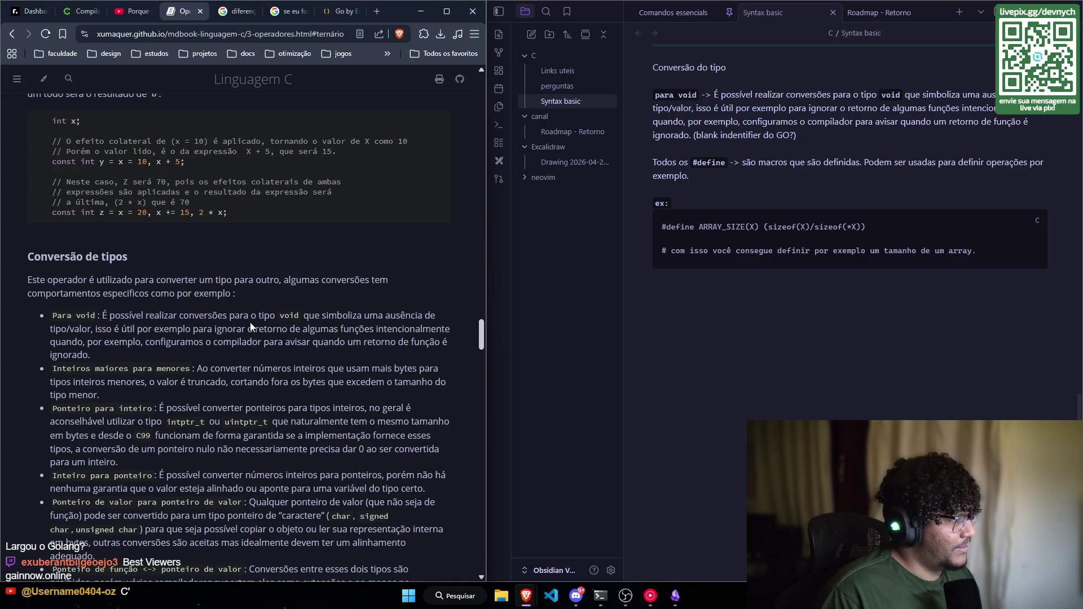
scroll(250, 327, "up", 3)
scroll(250, 334, "up", 14)
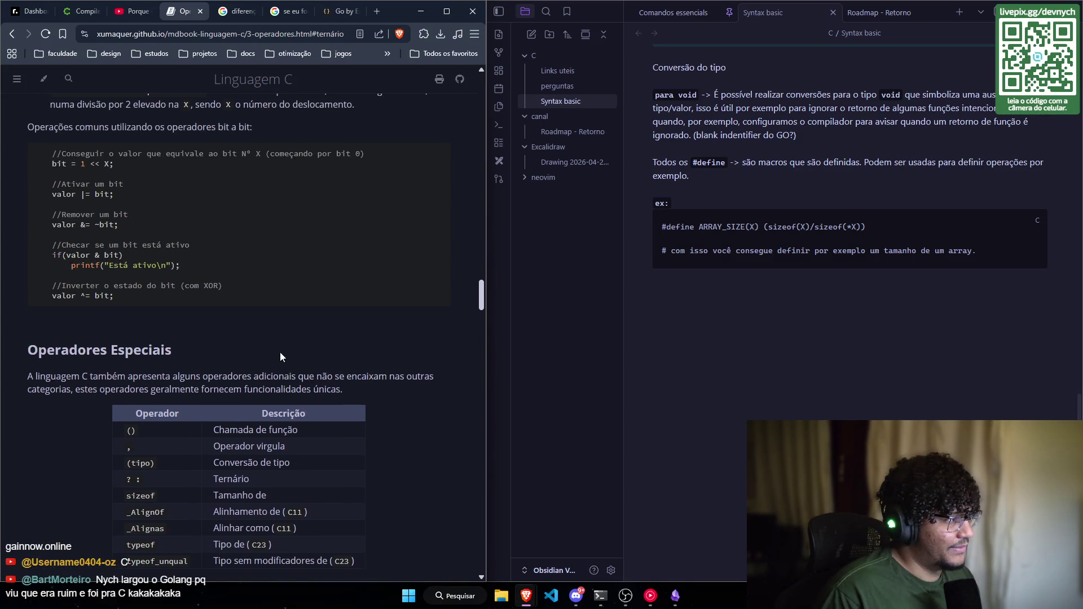
scroll(279, 352, "up", 20)
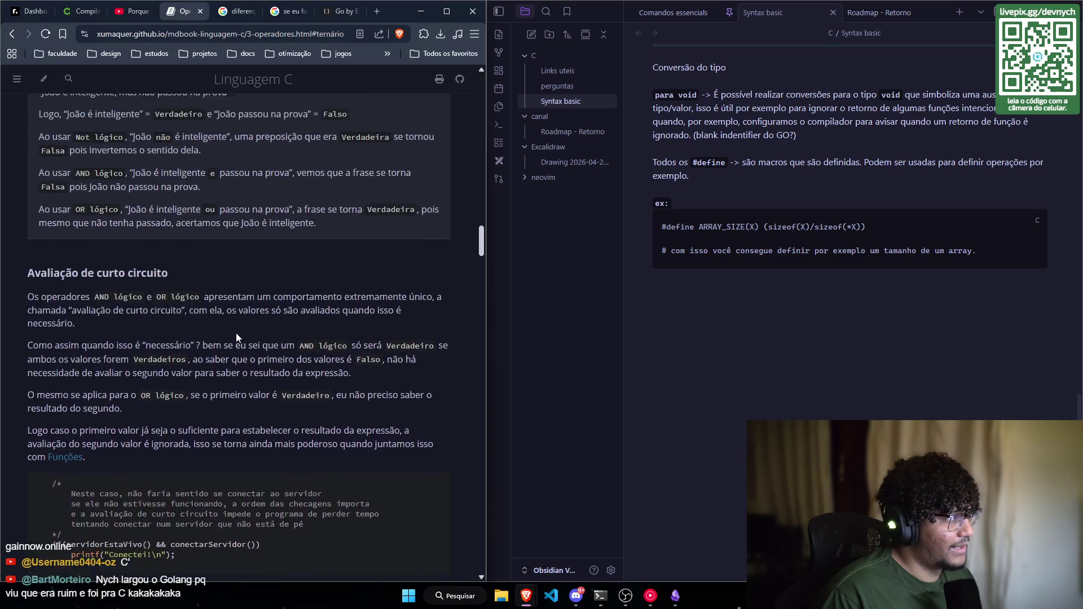
scroll(156, 328, "up", 8)
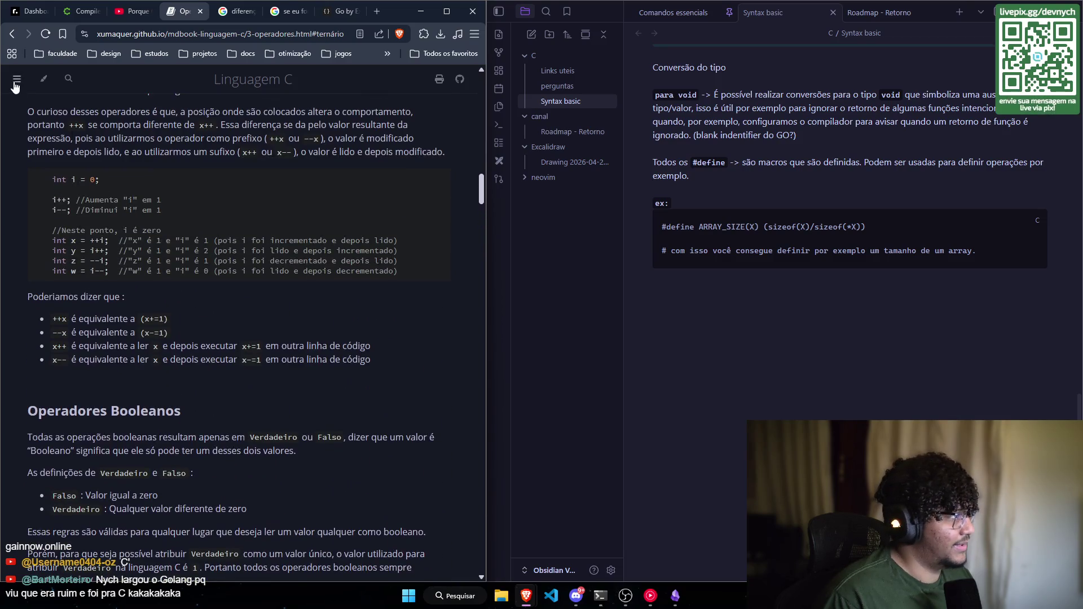
left_click(17, 78)
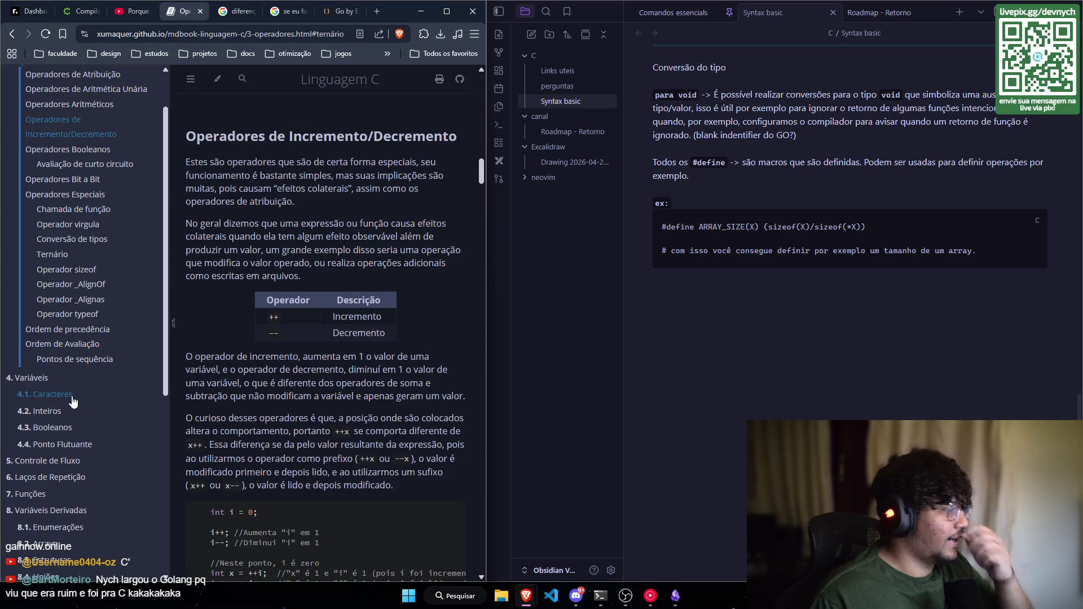
scroll(85, 389, "down", 2)
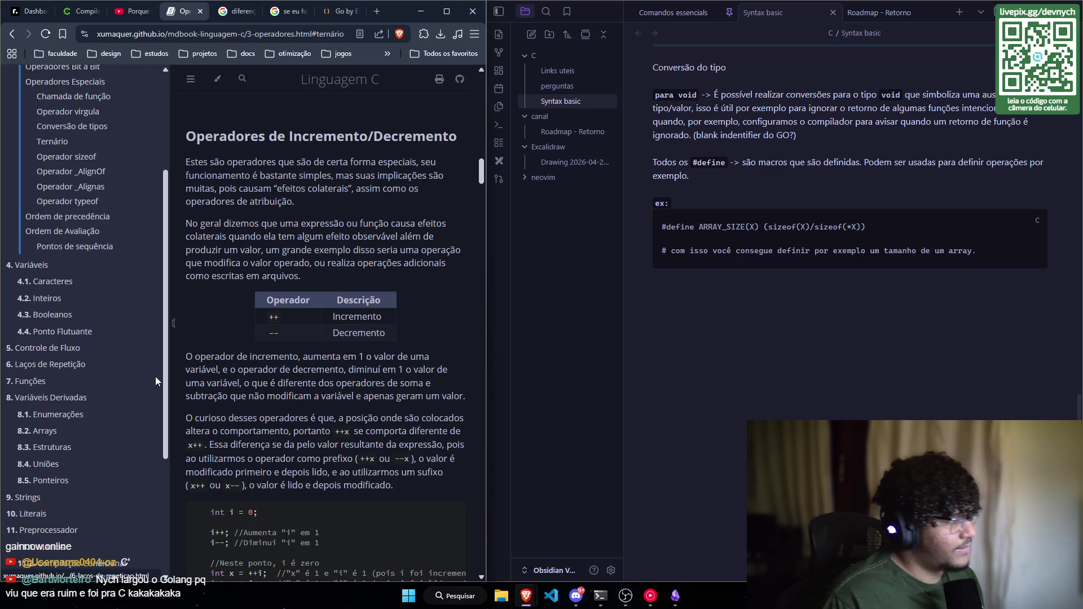
scroll(310, 393, "down", 1)
scroll(309, 393, "down", 2)
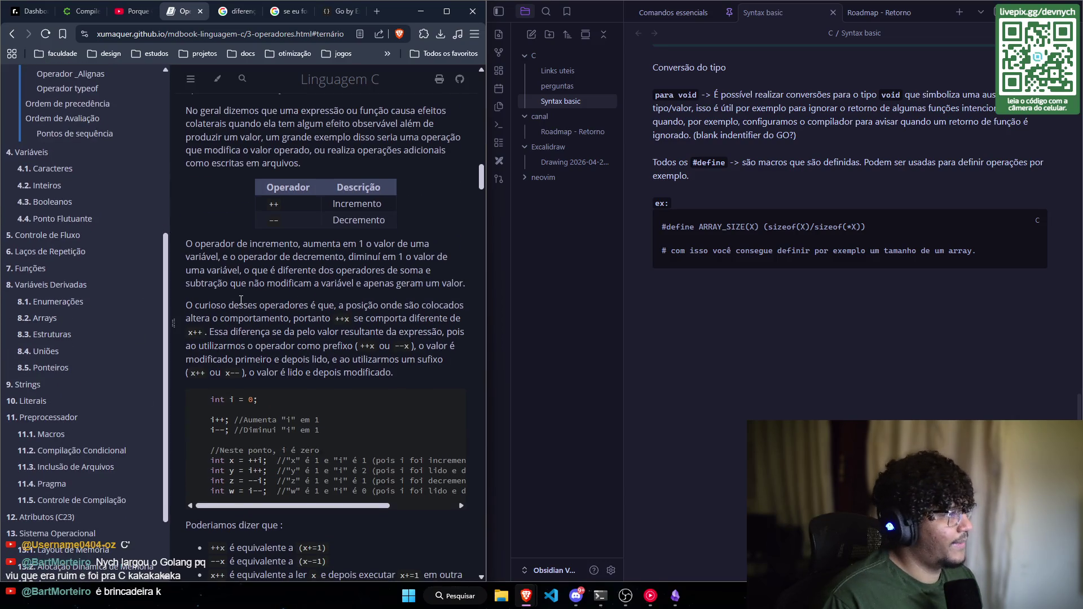
scroll(310, 393, "up", 5)
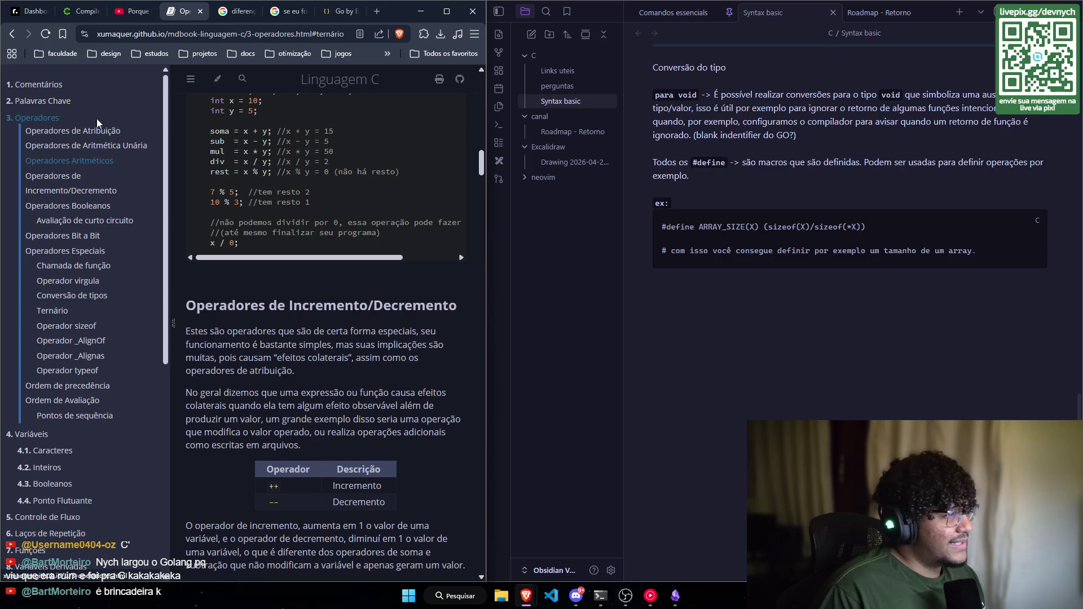
left_click(183, 87)
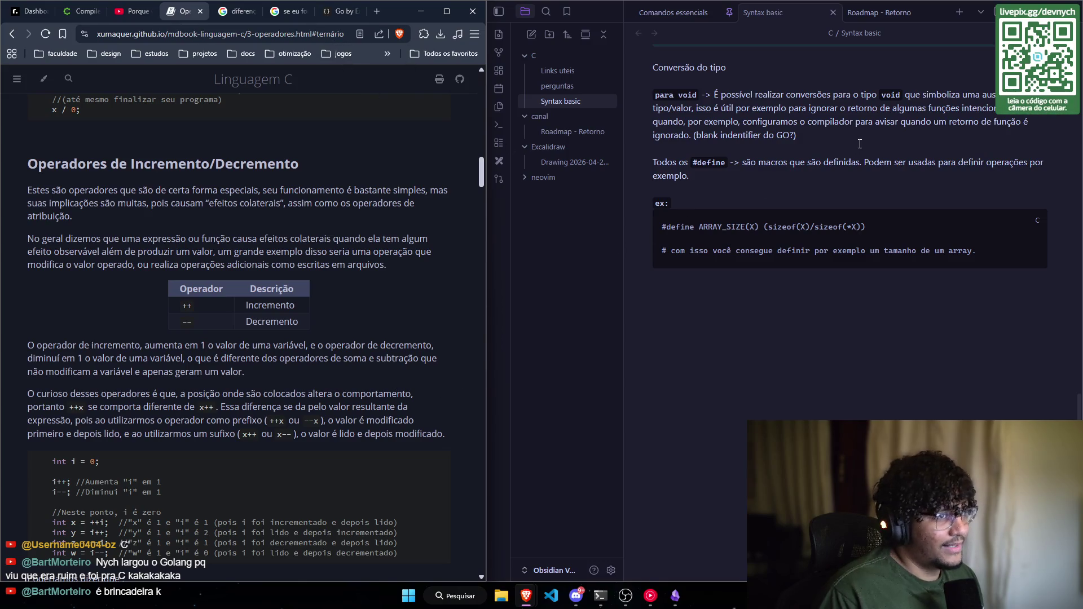
scroll(859, 144, "up", 4)
Step: Return the Syntax basic note to its top and show the Go by Example home page in Brave
scroll(742, 326, "up", 10)
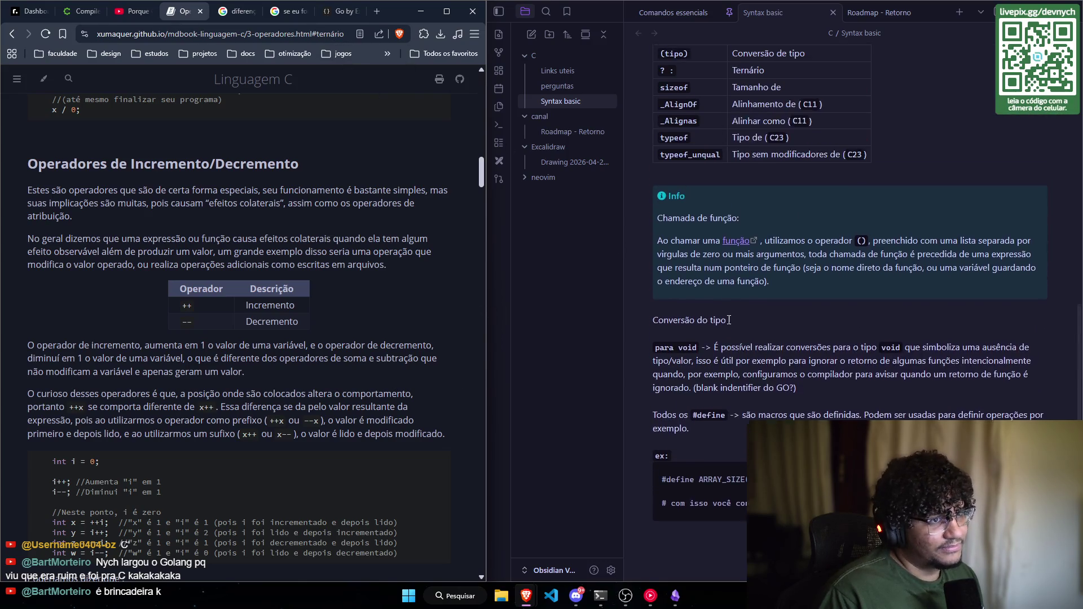
scroll(742, 326, "up", 3)
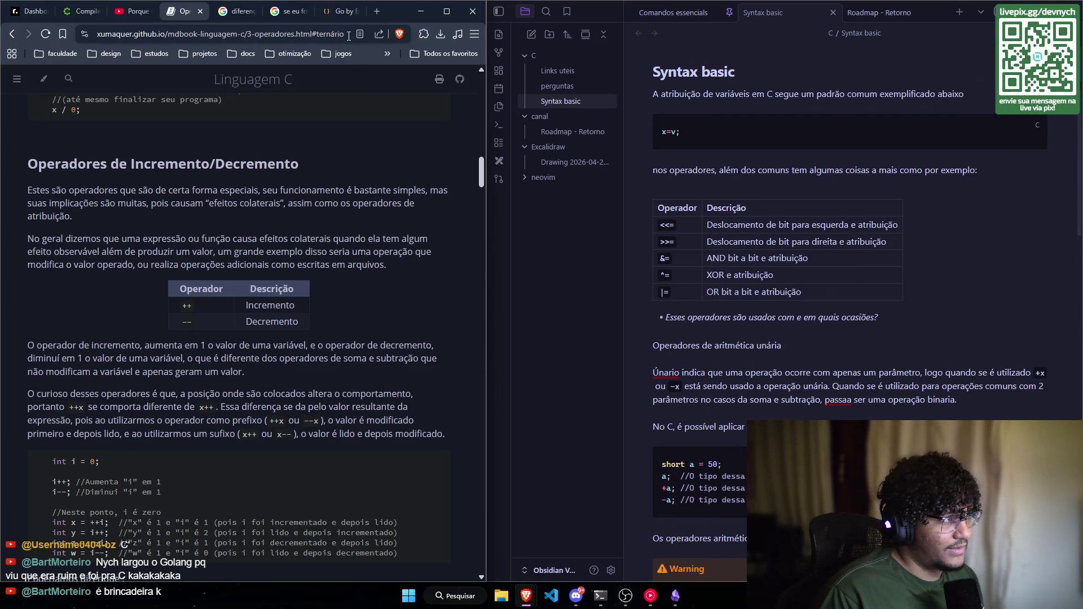
left_click(338, 11)
scroll(258, 311, "up", 4)
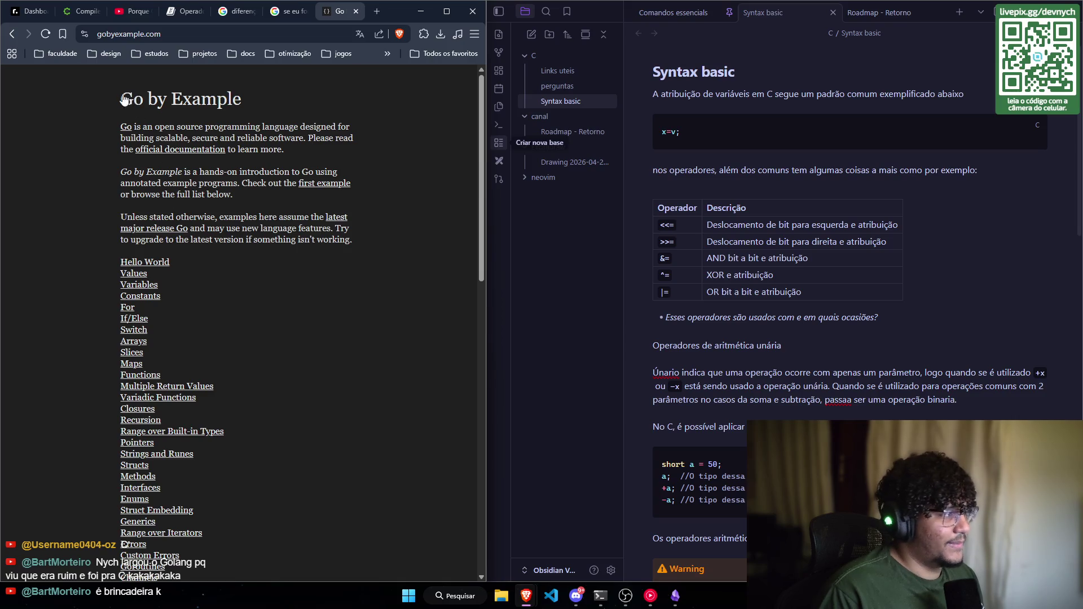
left_click_drag(121, 98, 273, 90)
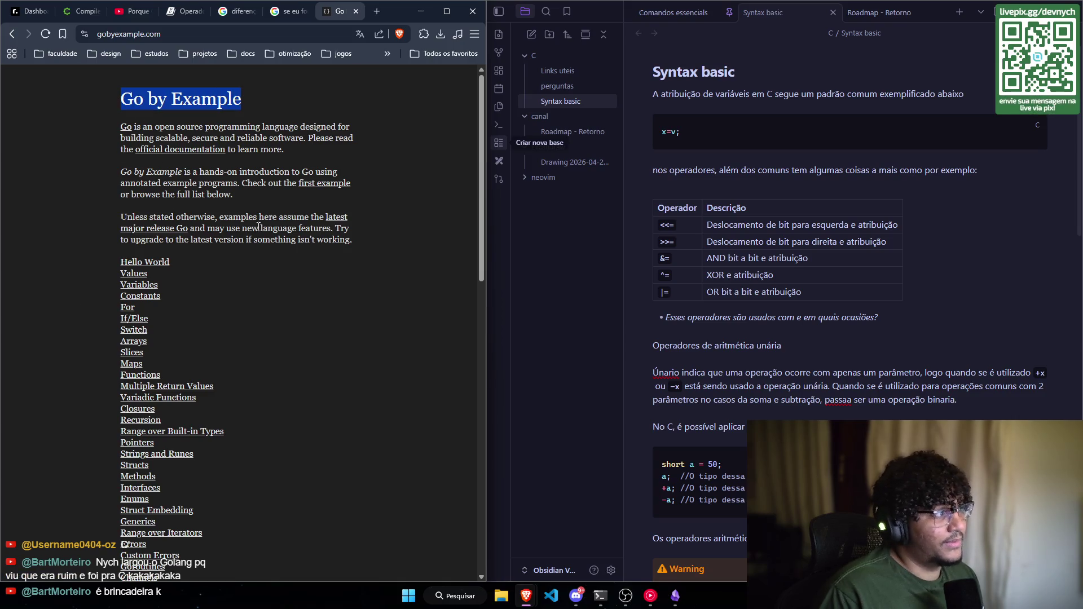
scroll(344, 358, "down", 3)
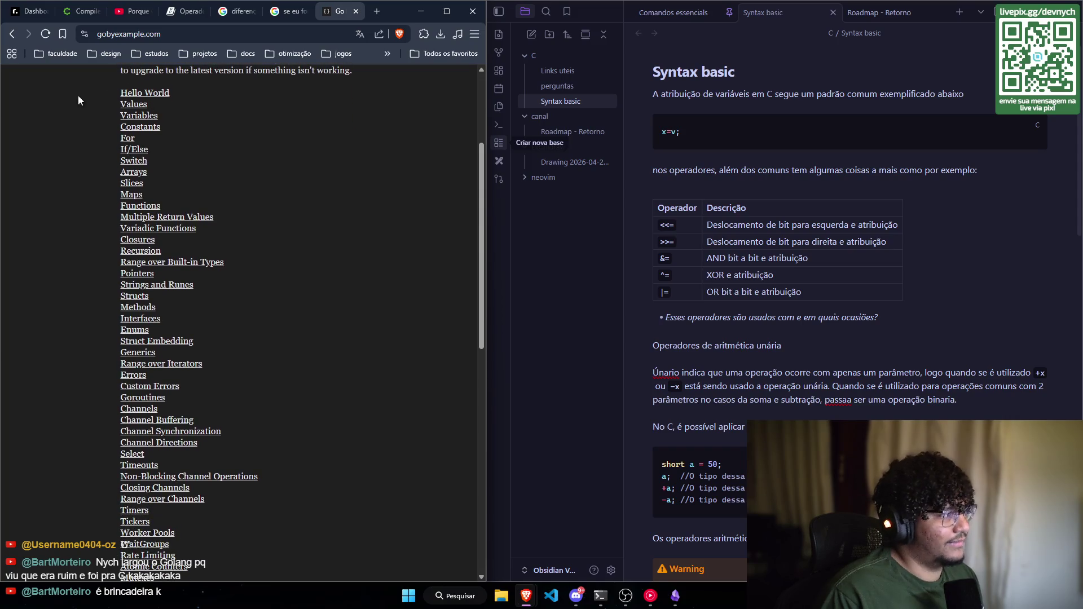
left_click(134, 185)
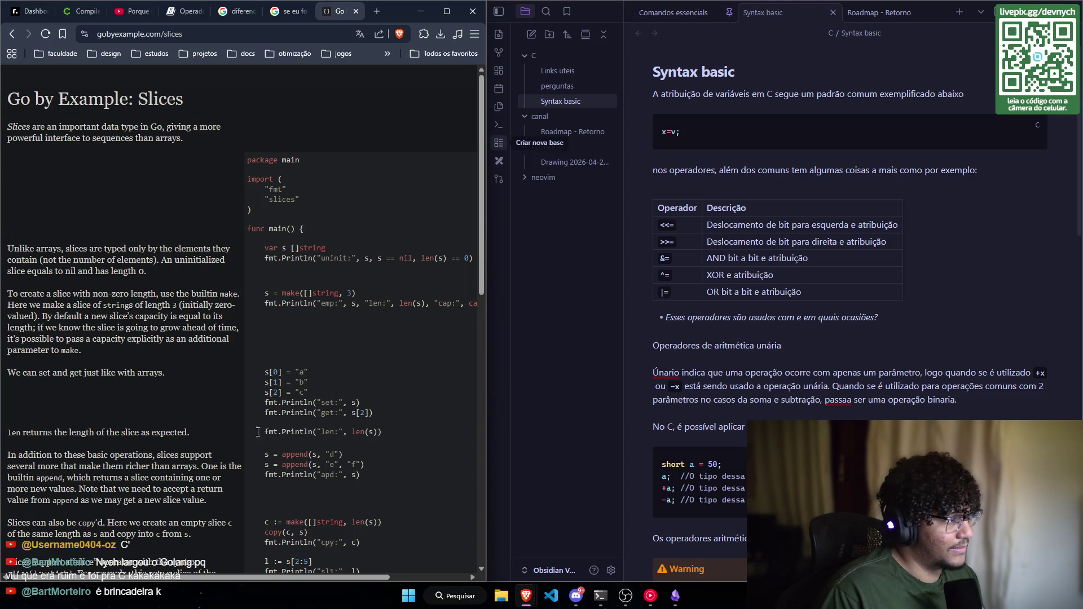
scroll(240, 144, "down", 2)
scroll(293, 331, "down", 2)
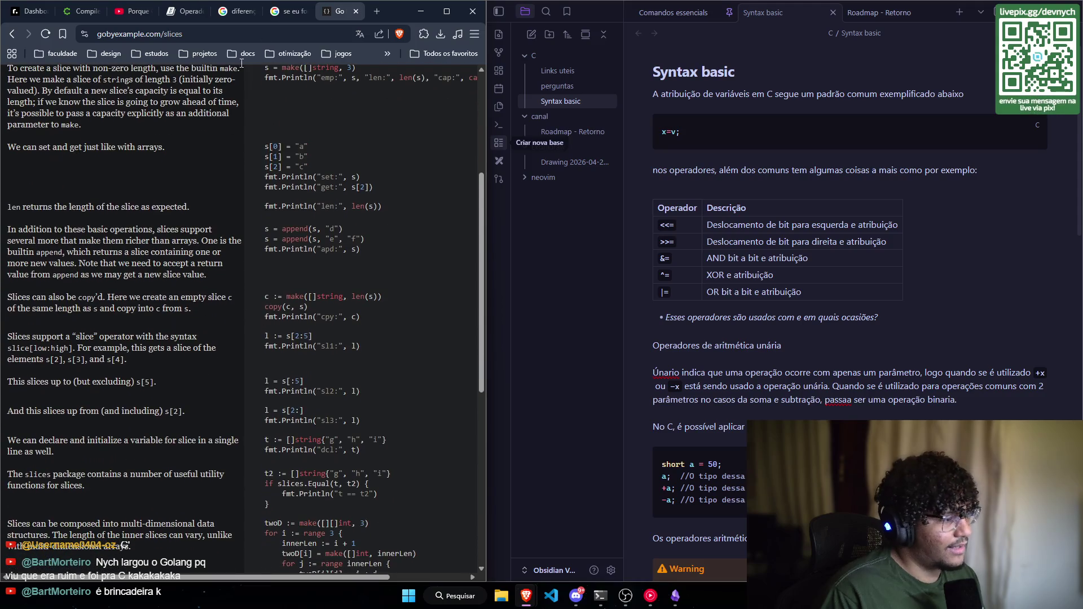
scroll(251, 255, "up", 4)
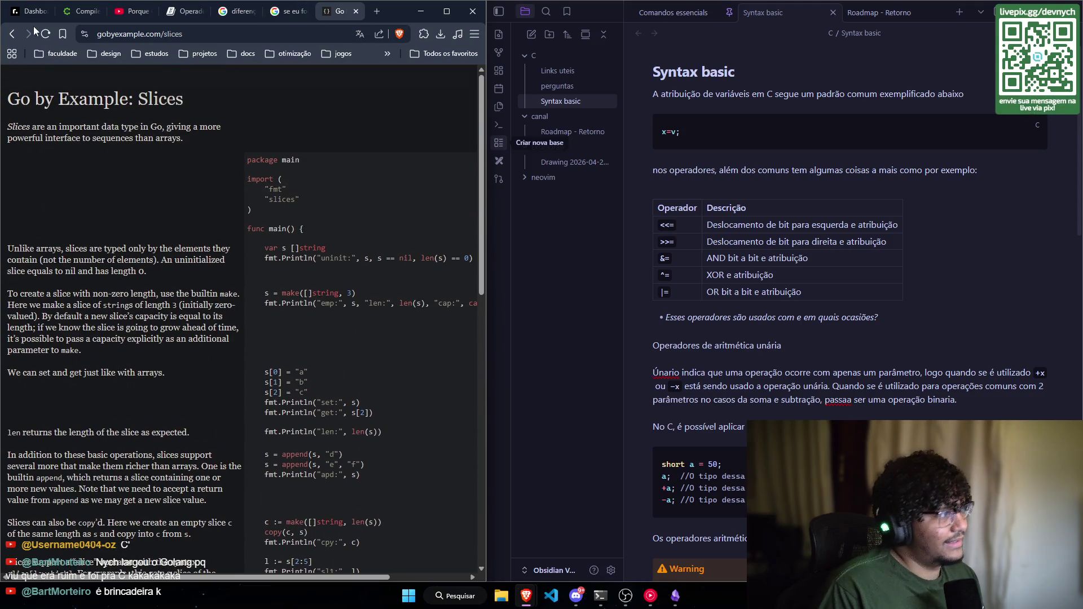
left_click(12, 34)
scroll(344, 285, "up", 1)
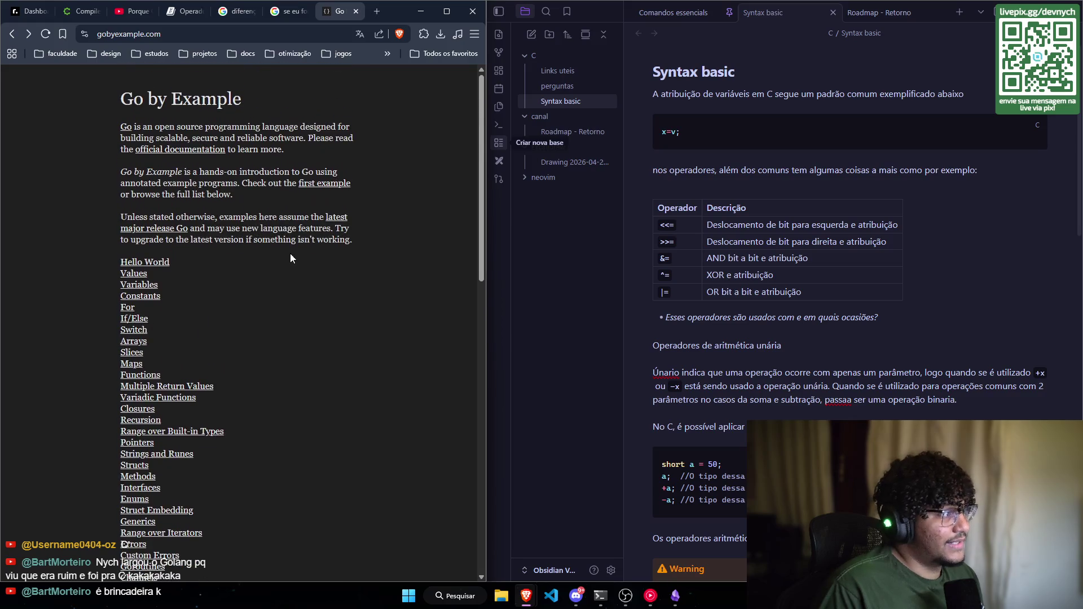
left_click_drag(121, 100, 277, 104)
left_click(352, 302)
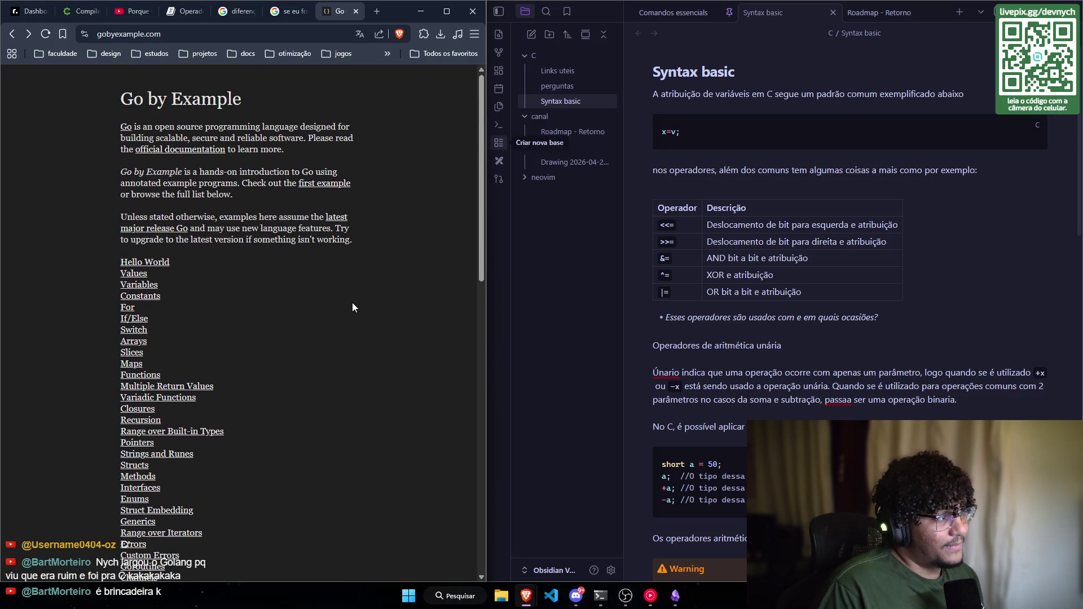
Step: Look over the Google answers about alignas and about sizeof versus alignof
scroll(296, 242, "down", 1)
left_click(287, 16)
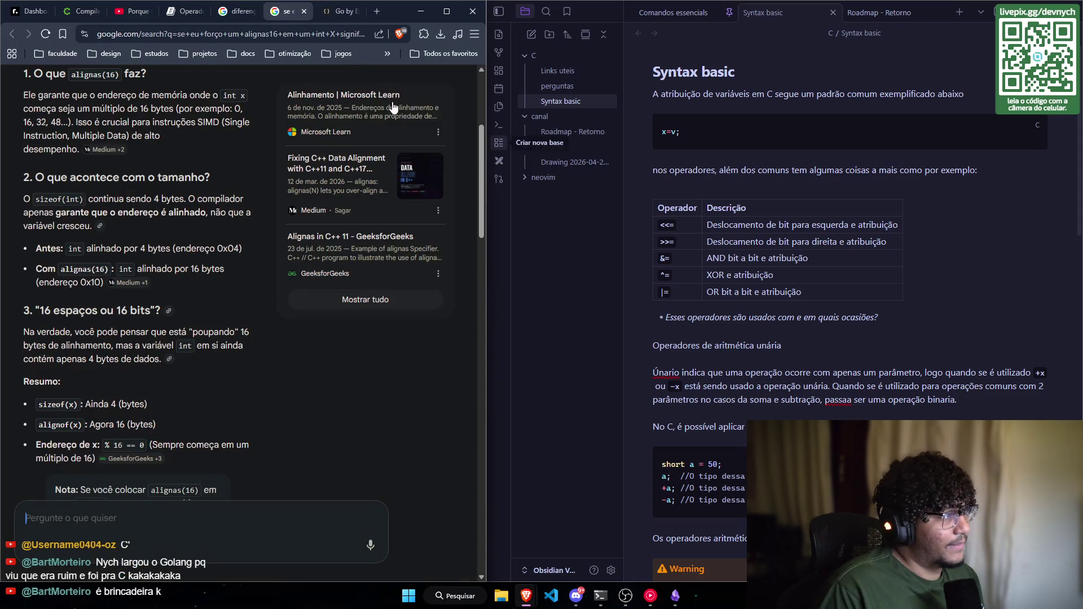
left_click(236, 11)
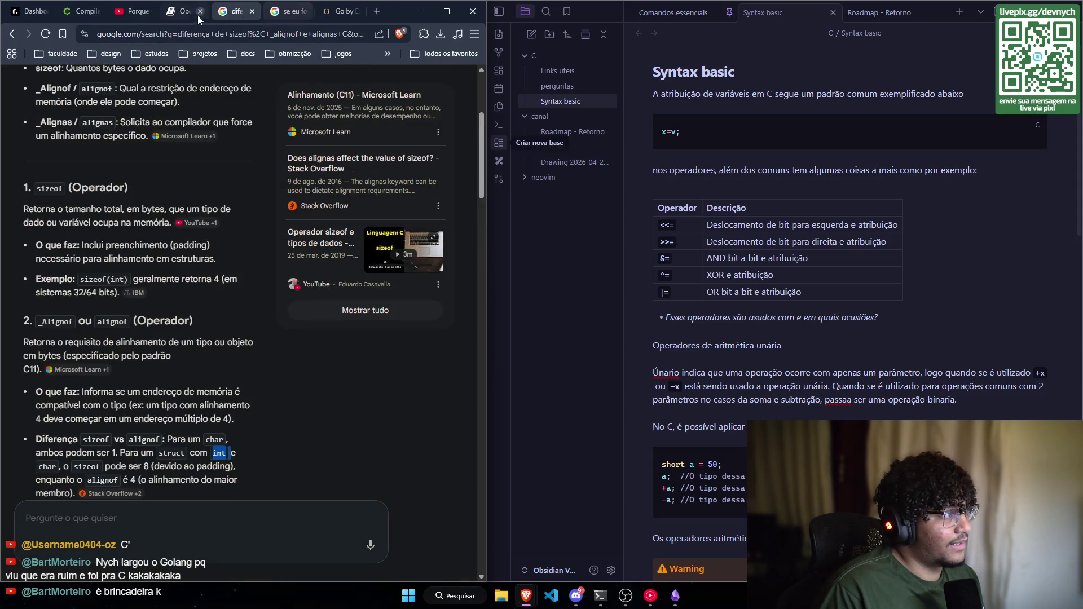
Step: Go back to the Operadores book page with its table of contents displayed
left_click(172, 12)
left_click(17, 78)
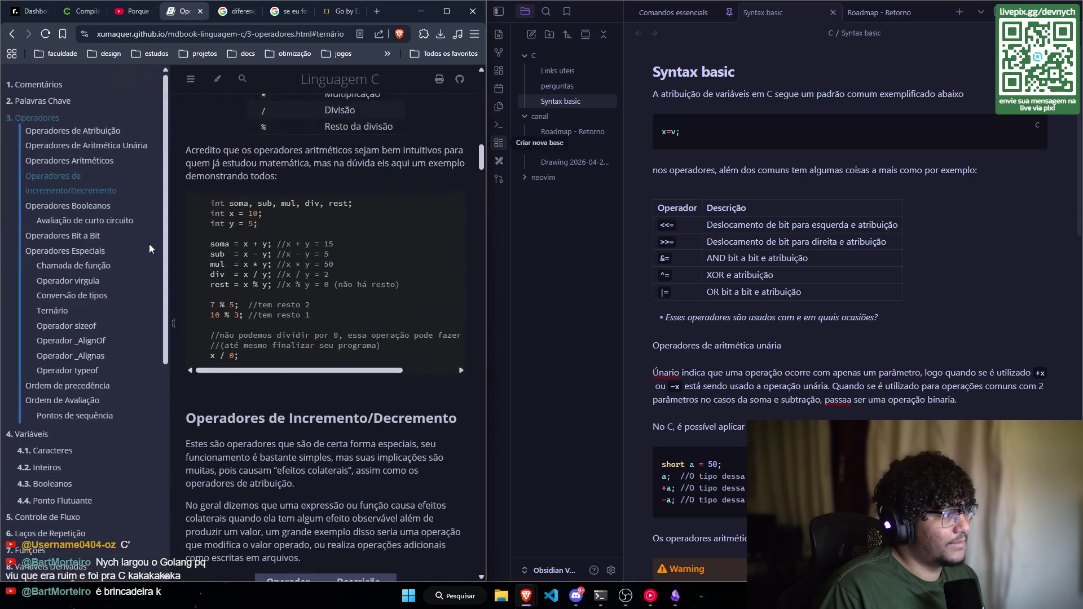
left_click(190, 78)
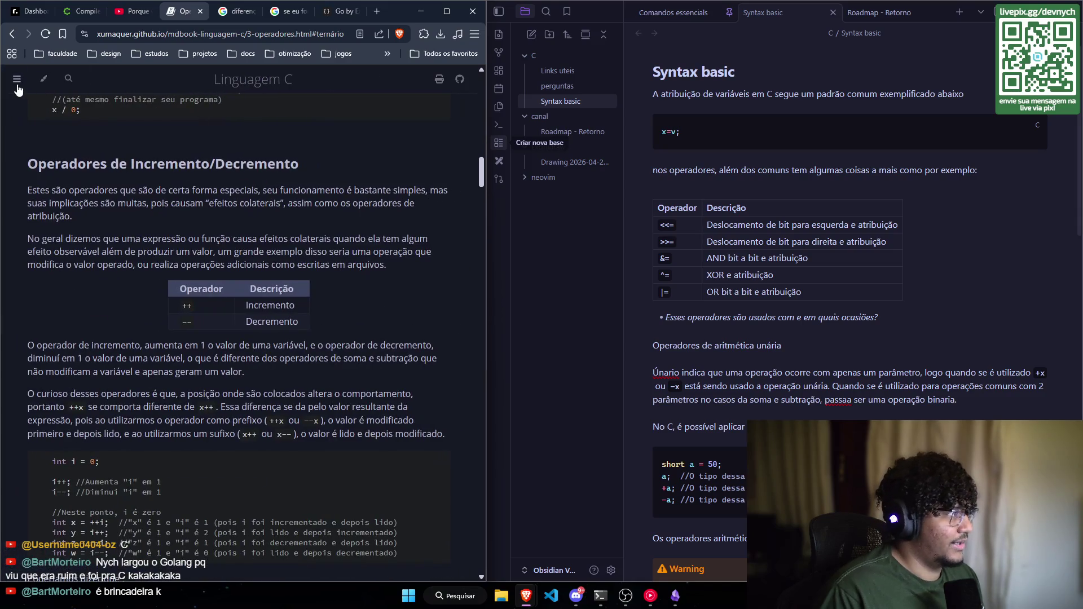
left_click(17, 85)
scroll(110, 368, "down", 4)
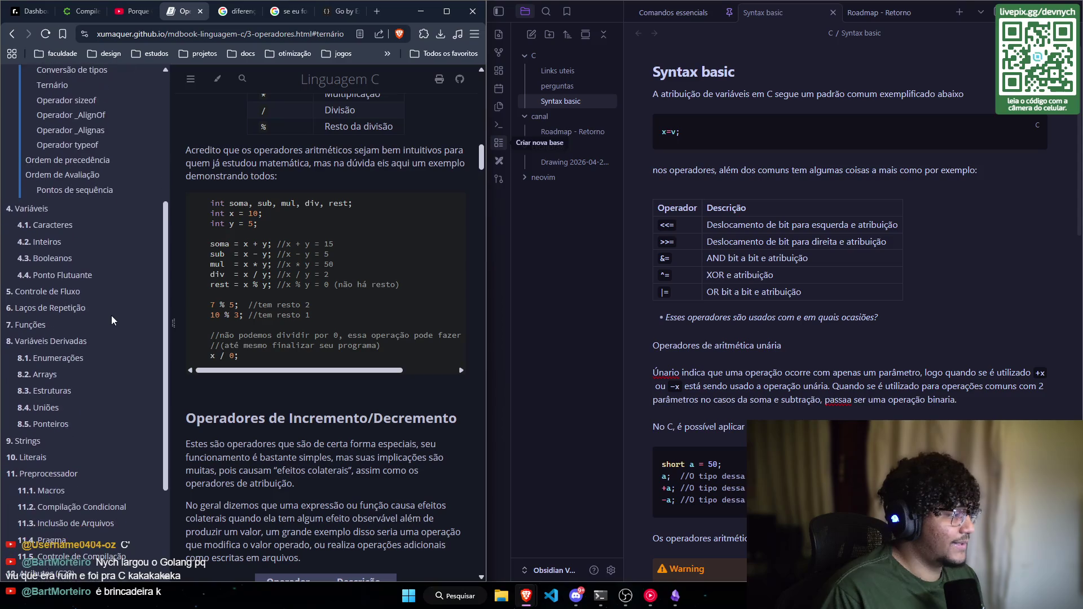
scroll(124, 327, "up", 6)
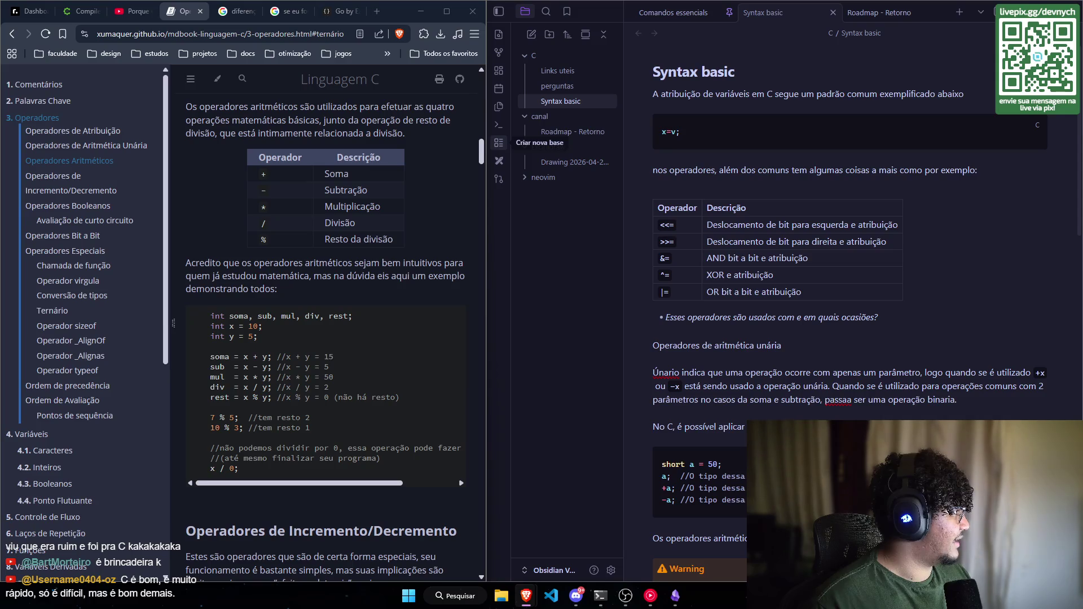
Step: Bring the big_o.pdf window forward, nudge it right and narrow it, then show the Roadmap - Retorno note
key("alt+Tab")
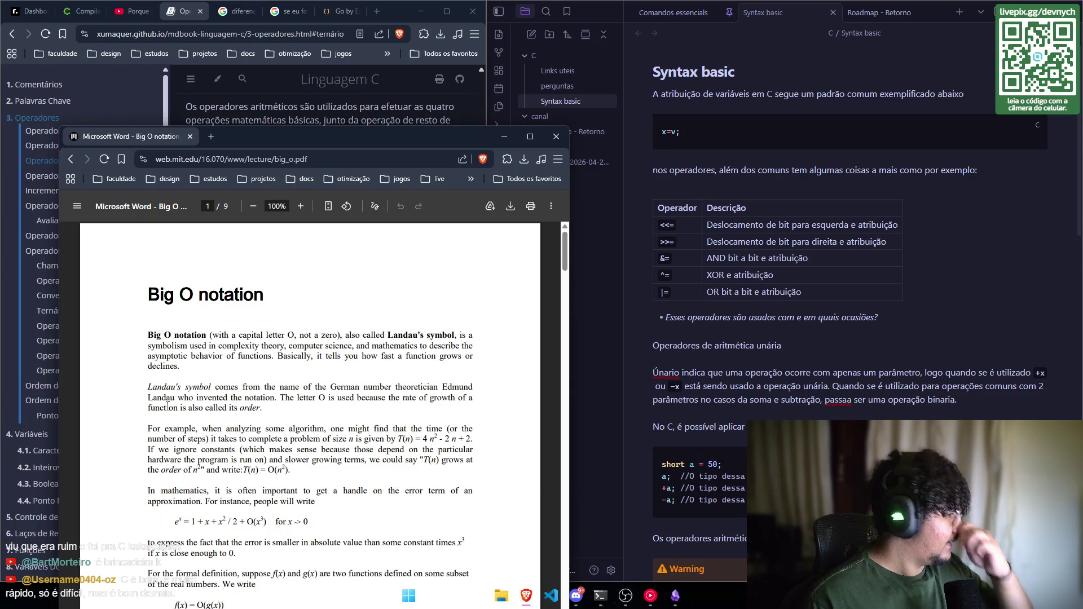
scroll(168, 406, "down", 3)
scroll(172, 411, "up", 3)
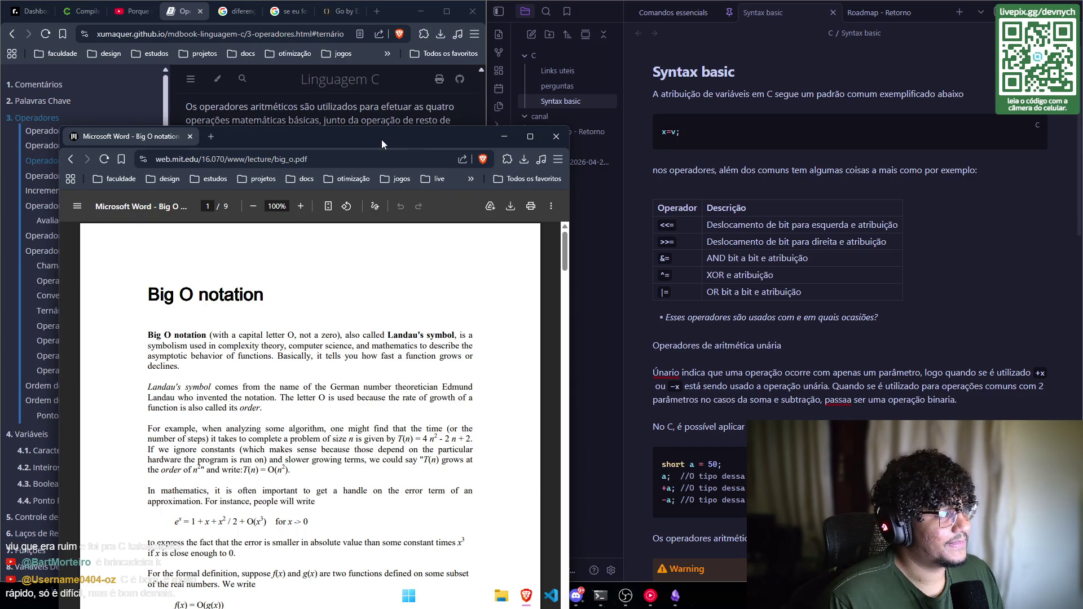
left_click_drag(381, 136, 397, 134)
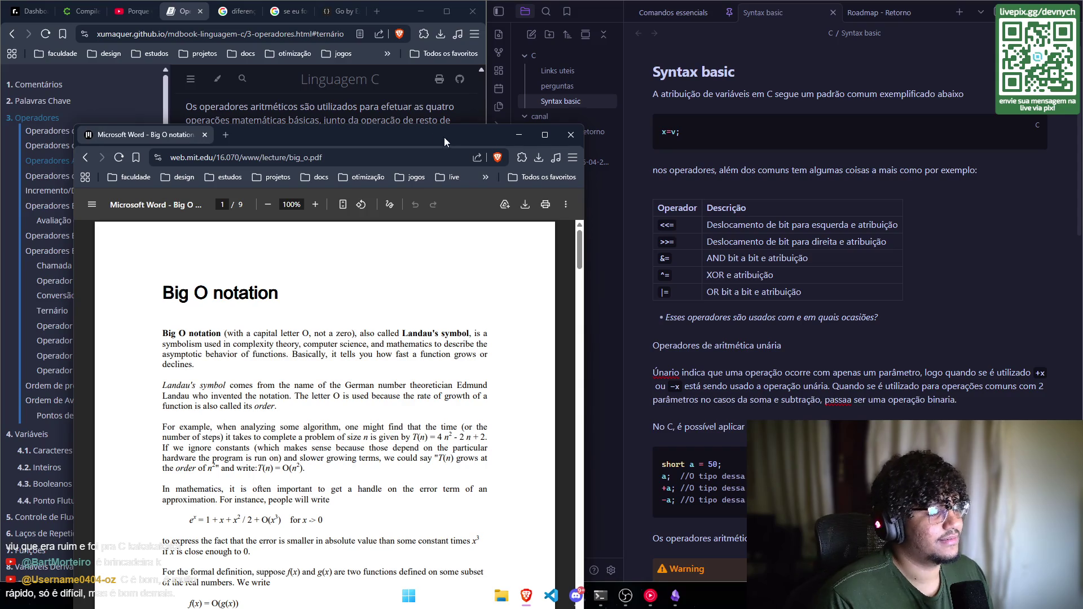
scroll(498, 354, "down", 1)
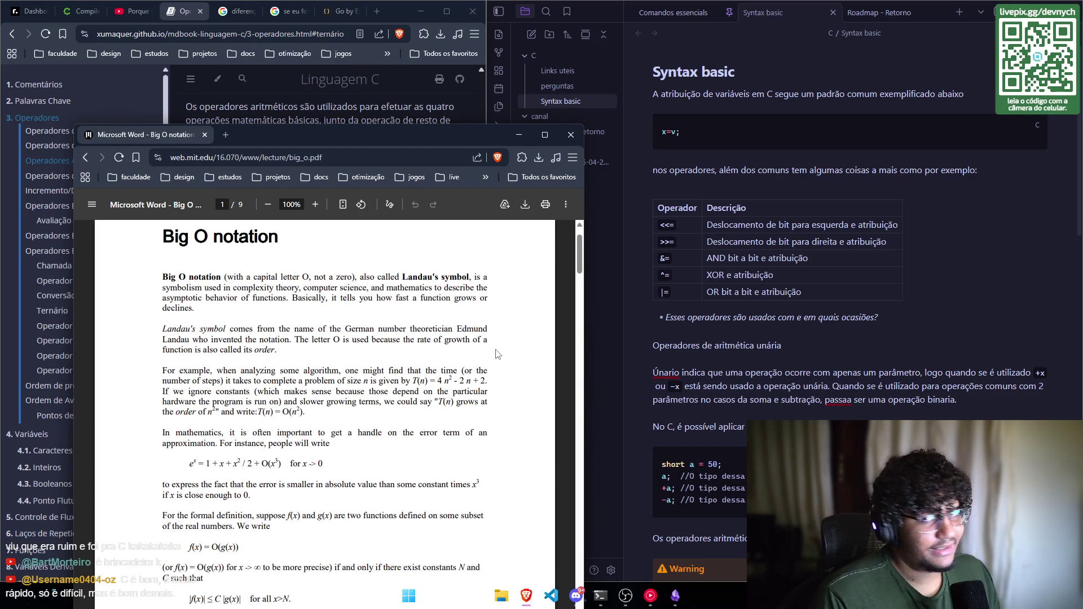
scroll(497, 354, "down", 2)
scroll(579, 331, "up", 3)
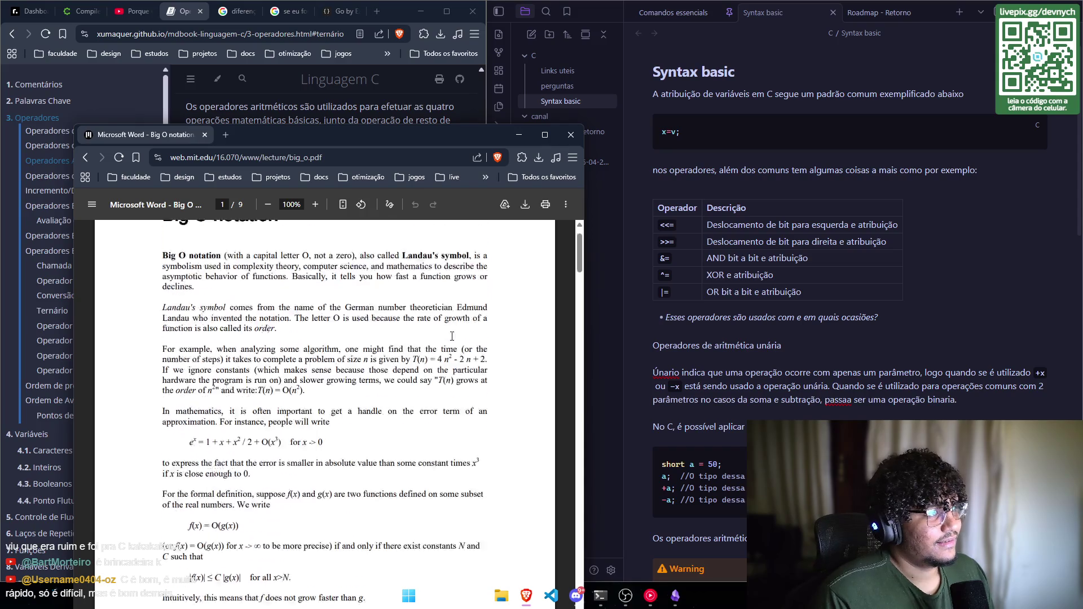
left_click_drag(583, 248, 542, 248)
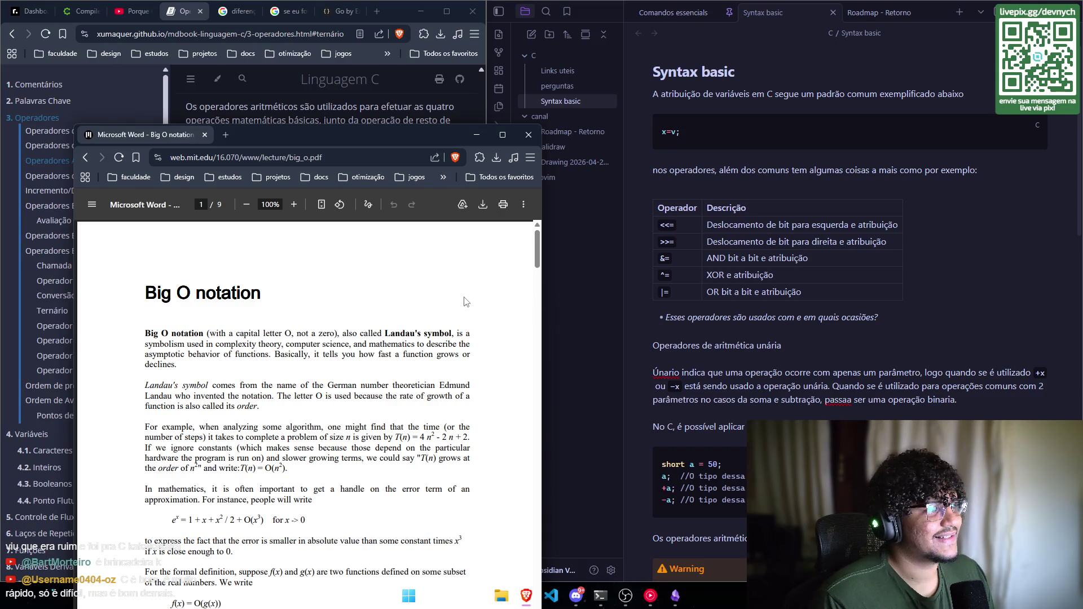
scroll(465, 294, "down", 1)
scroll(465, 294, "up", 1)
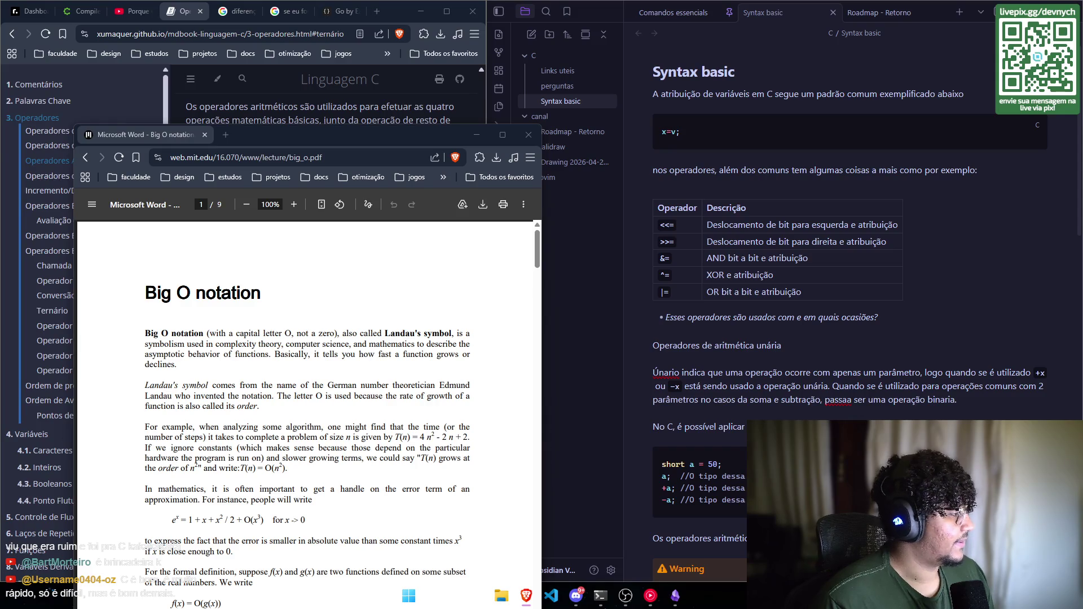
left_click(919, 301)
left_click(863, 15)
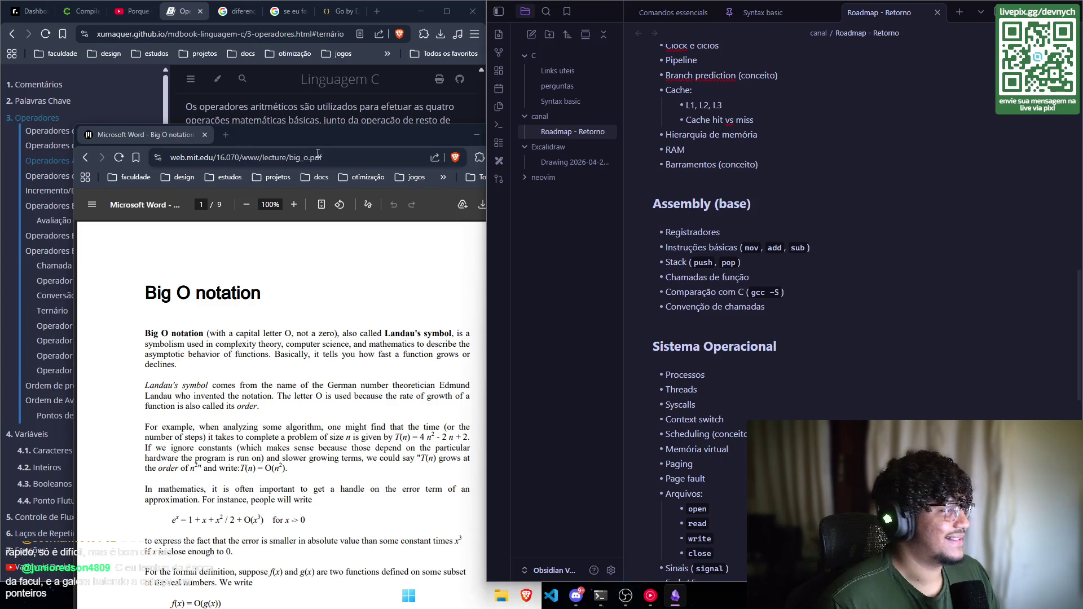
Step: Move the Big O PDF window aside and close it, returning to the Operadores page
left_click_drag(285, 139, 223, 136)
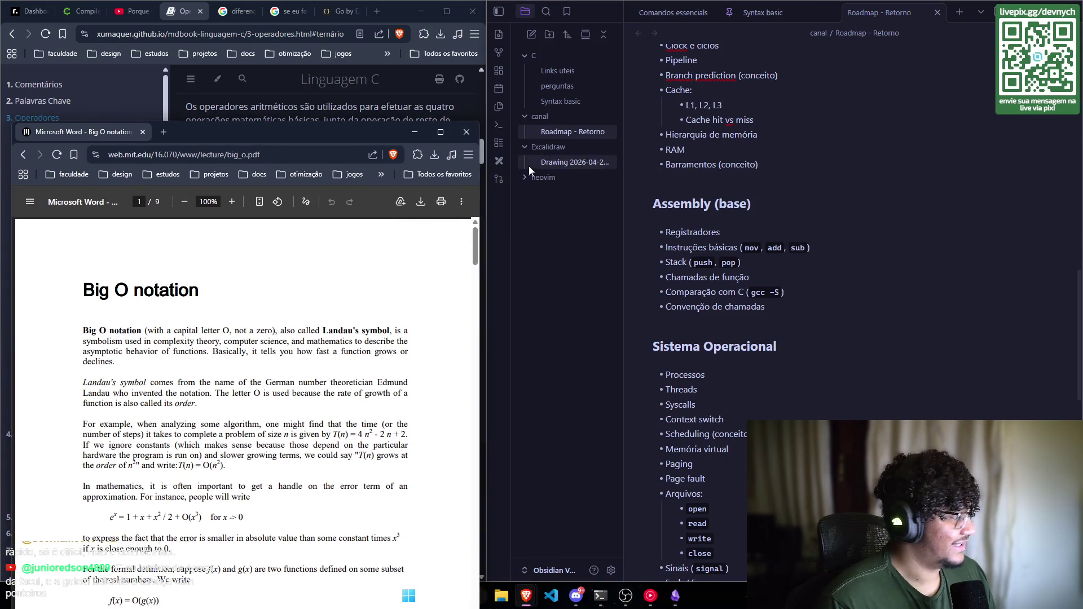
left_click(465, 138)
scroll(299, 349, "up", 3)
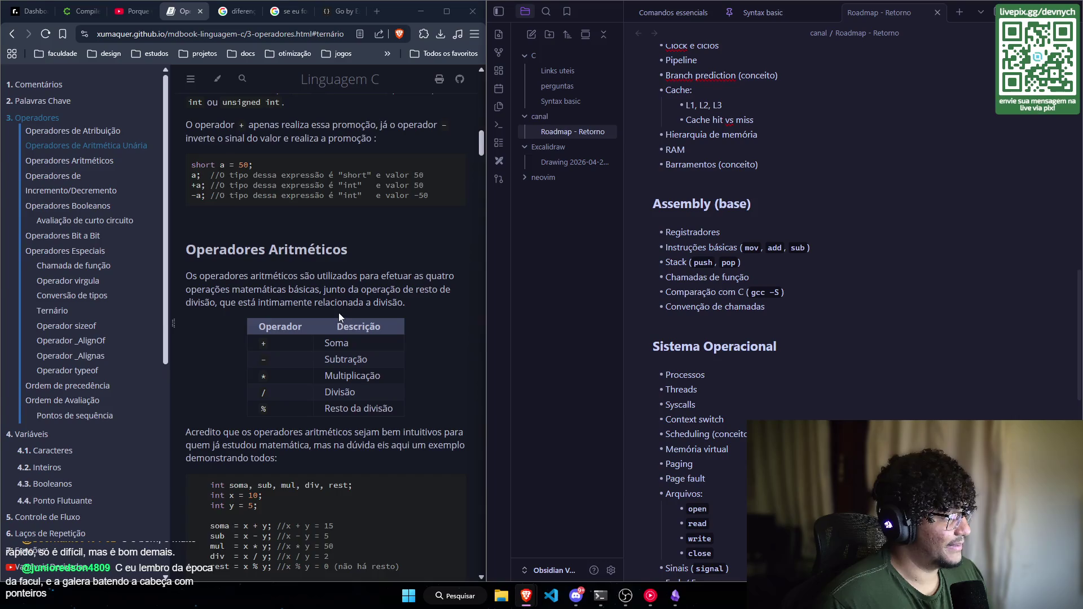
scroll(338, 312, "up", 10)
scroll(344, 314, "up", 6)
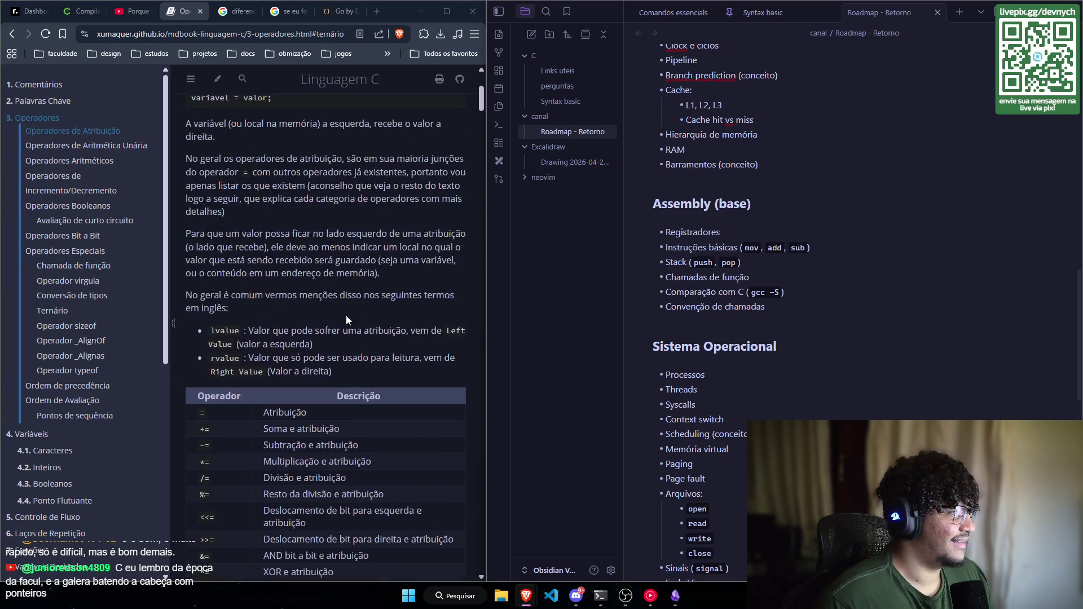
scroll(321, 283, "down", 5)
Step: At Operadores Bit a Bit, open the Números Binários link in a new background tab
left_click_drag(481, 113, 507, 272)
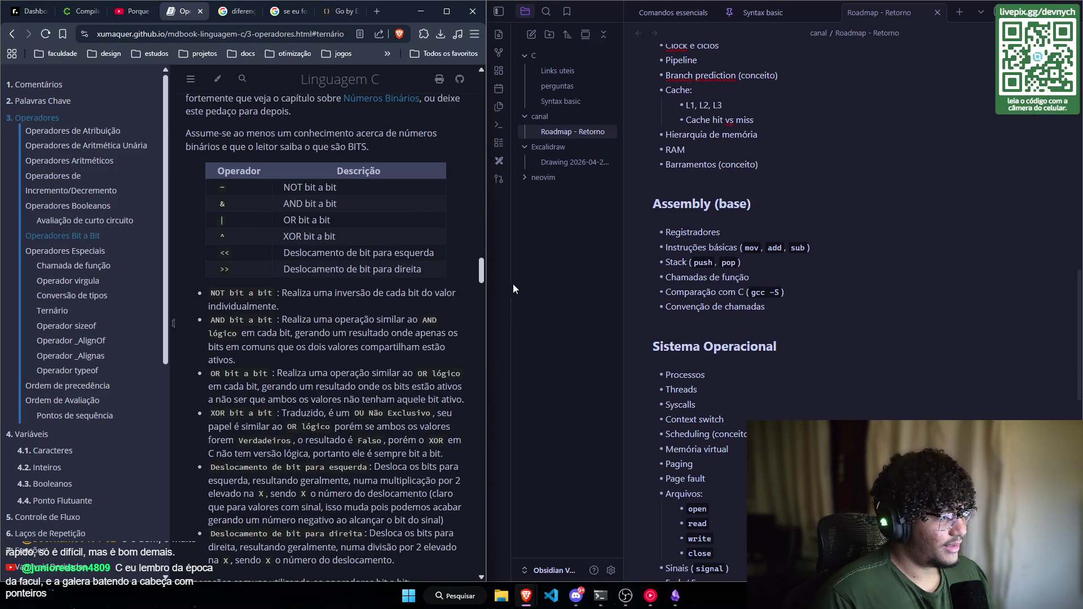
scroll(390, 256, "up", 2)
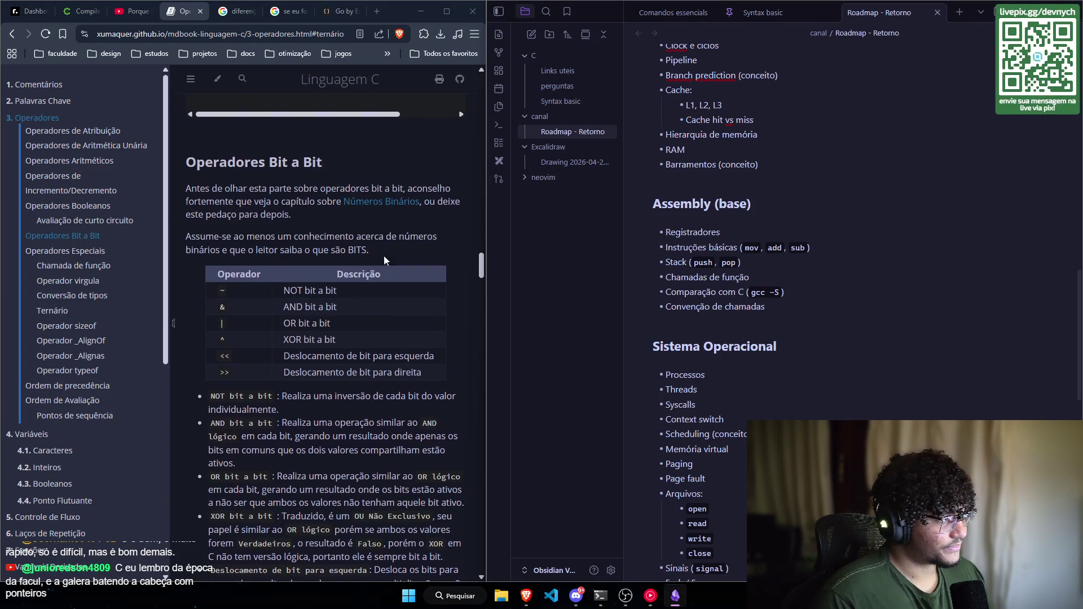
mouse_move(182, 172)
left_mouse_down()
mouse_move(283, 172)
mouse_move(361, 527)
mouse_move(358, 510)
mouse_move(447, 536)
left_mouse_up()
scroll(359, 519, "down", 2)
scroll(342, 330, "up", 5)
left_click(318, 310)
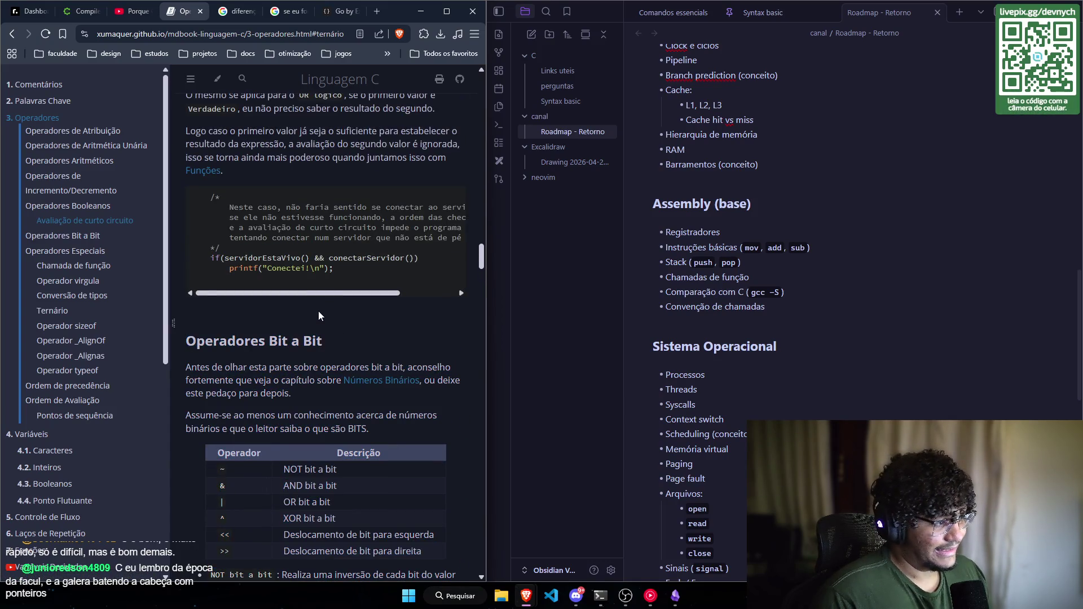
scroll(318, 293, "down", 2)
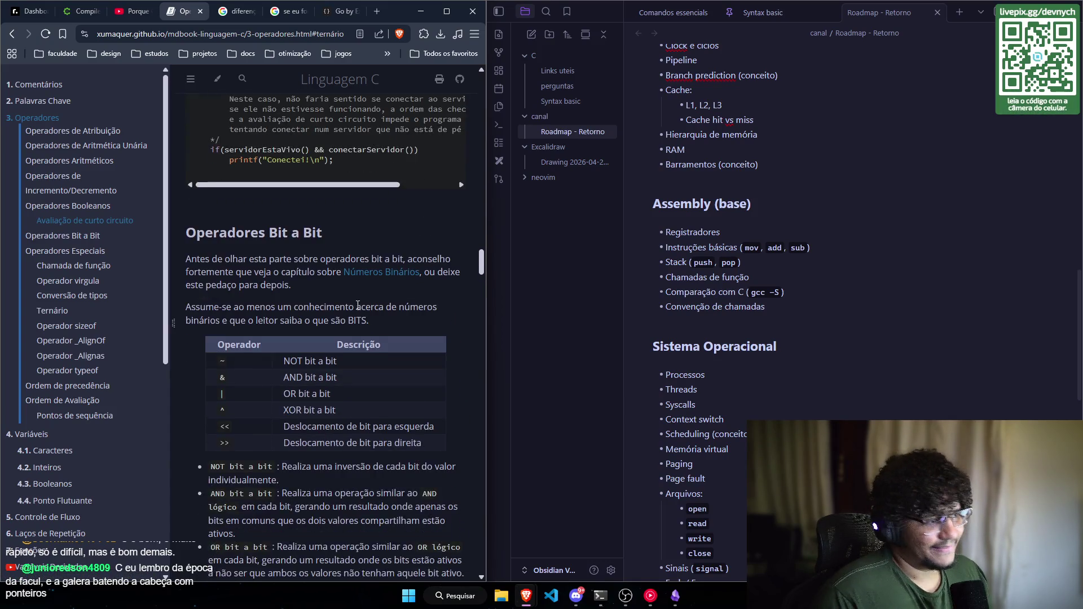
right_click(370, 269)
left_click(397, 277)
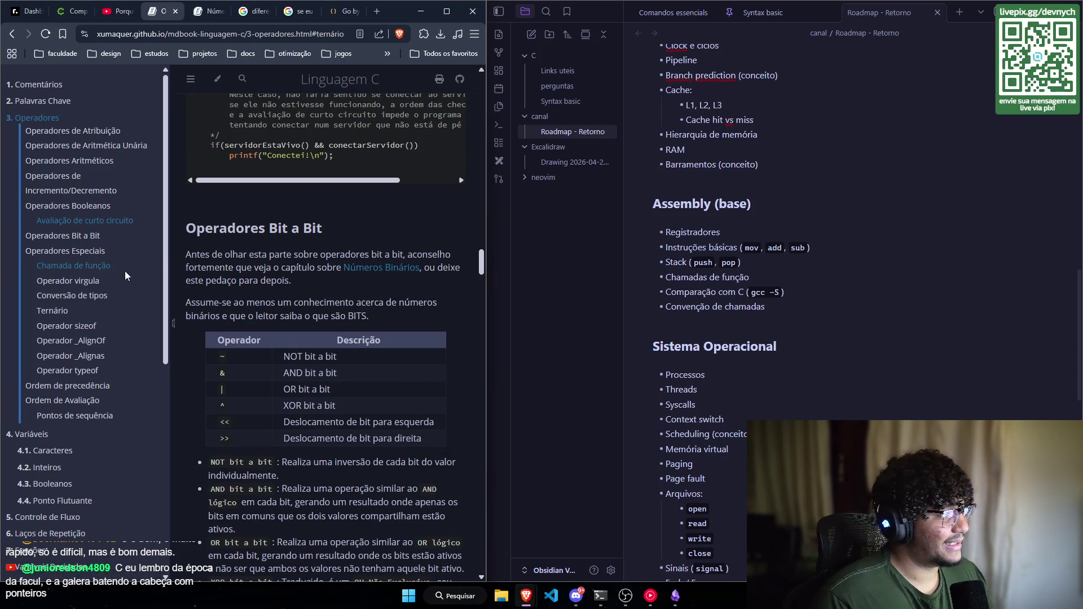
left_click(205, 12)
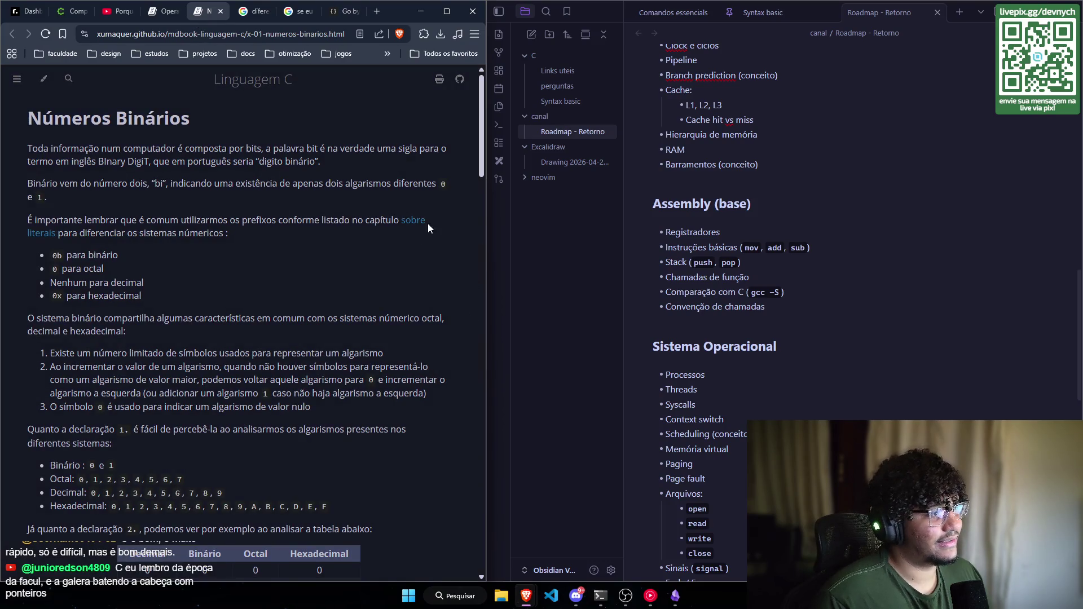
scroll(265, 186, "down", 5)
scroll(266, 186, "down", 6)
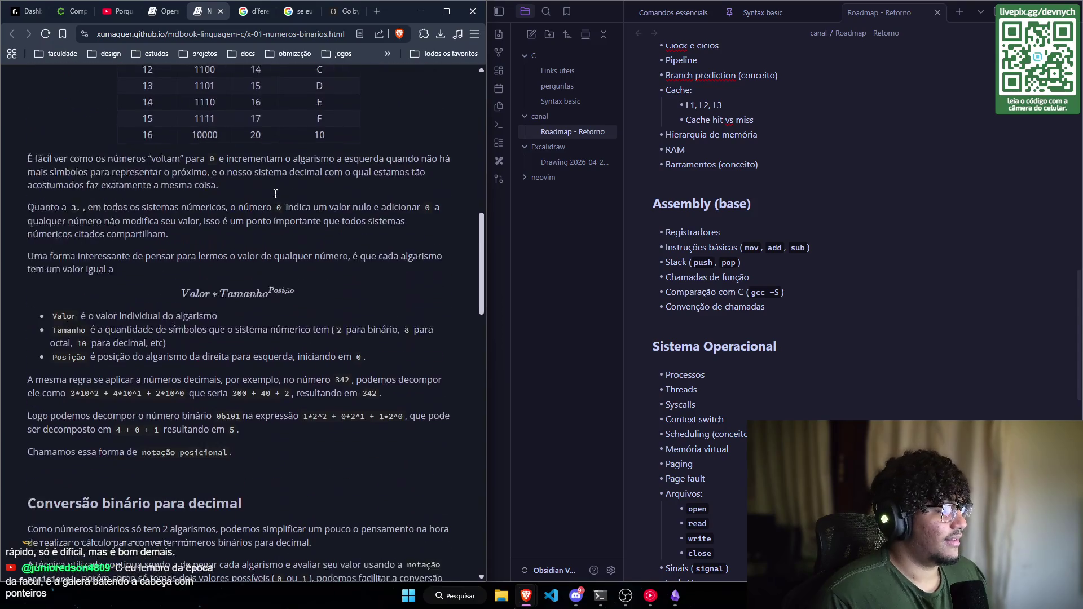
scroll(265, 186, "up", 3)
left_click(165, 14)
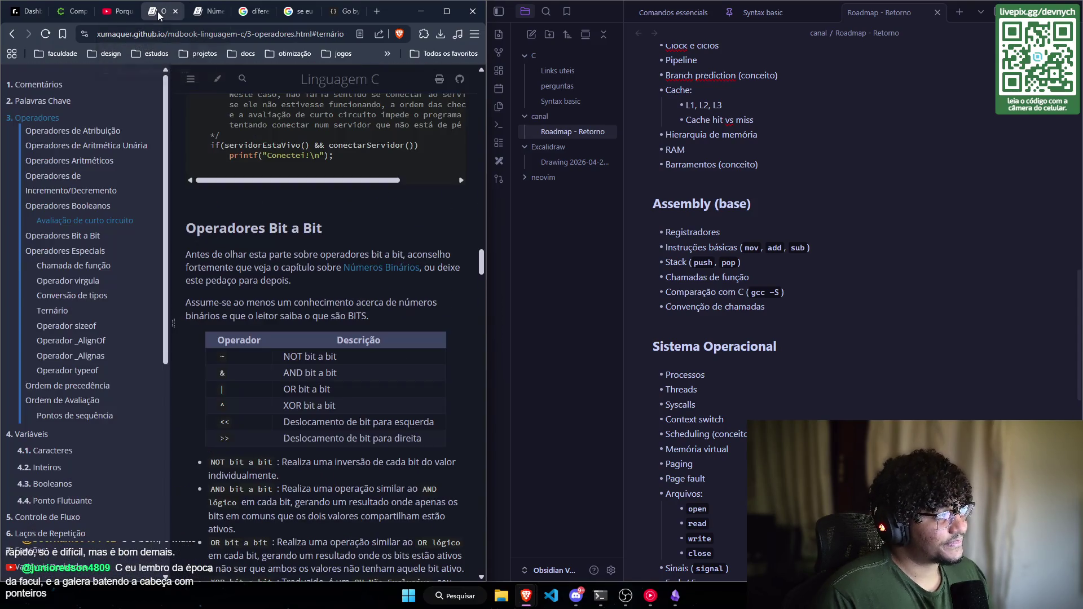
left_click(201, 18)
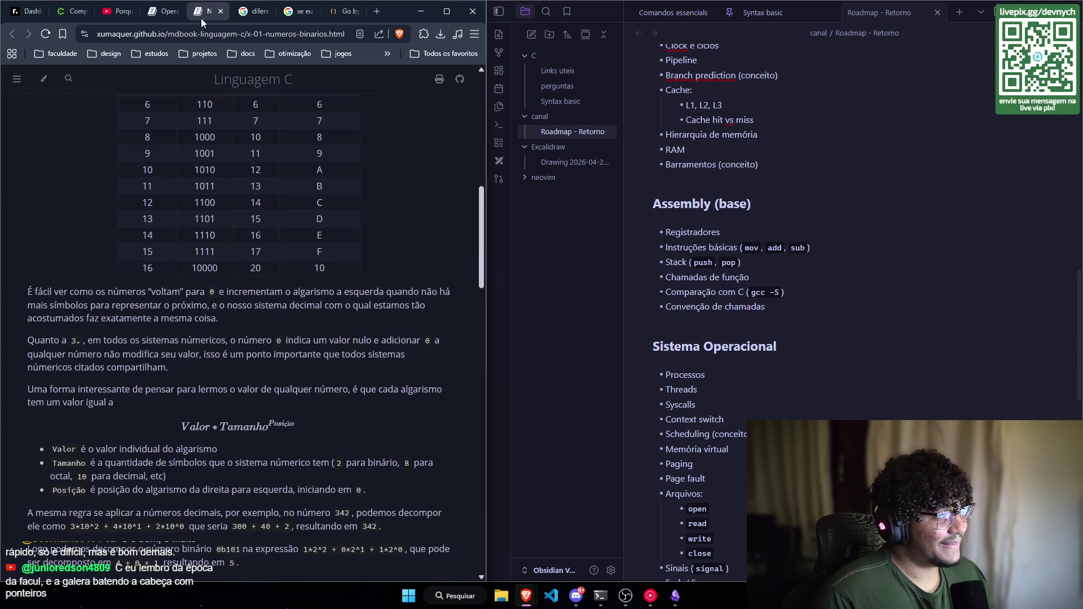
left_click(165, 14)
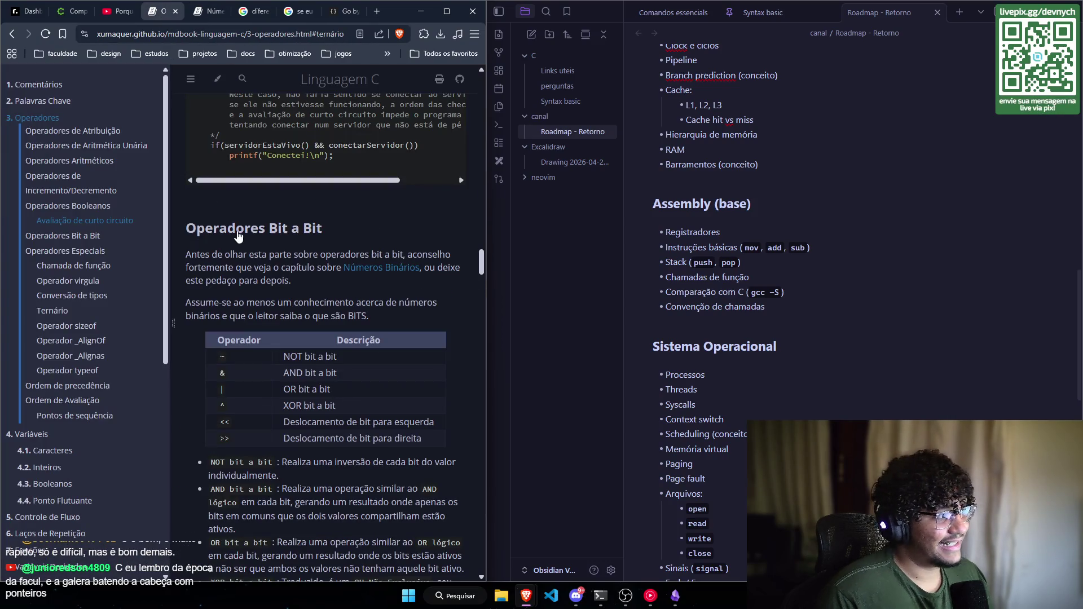
Step: Scroll past Operadores Especiais and Operador sizeof to the Operador _AlignOf section on alignof
scroll(425, 326, "down", 15)
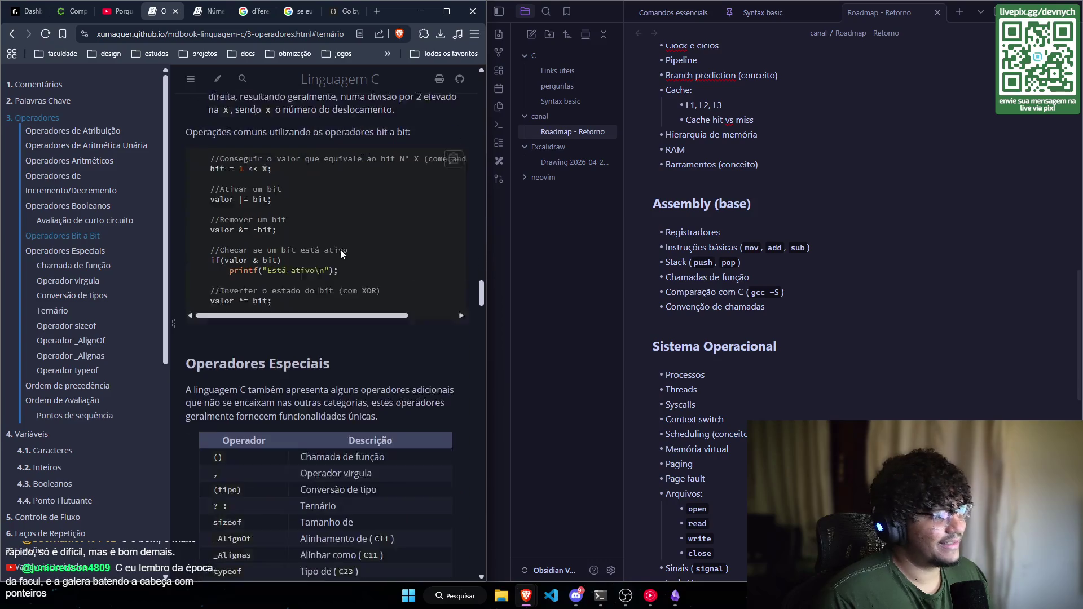
scroll(455, 251, "down", 1)
scroll(455, 251, "up", 2)
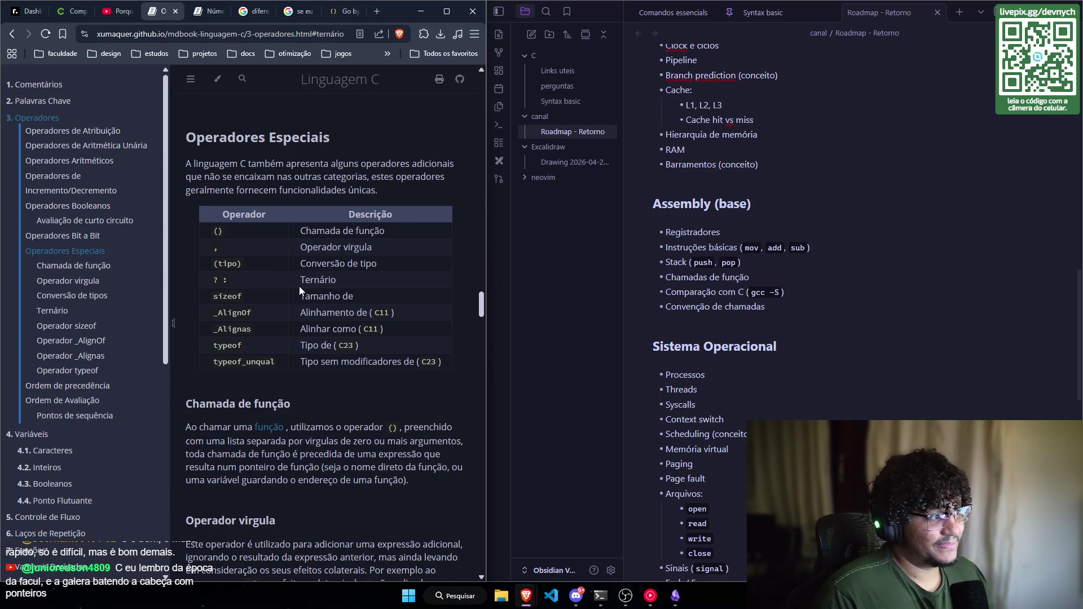
scroll(299, 286, "down", 15)
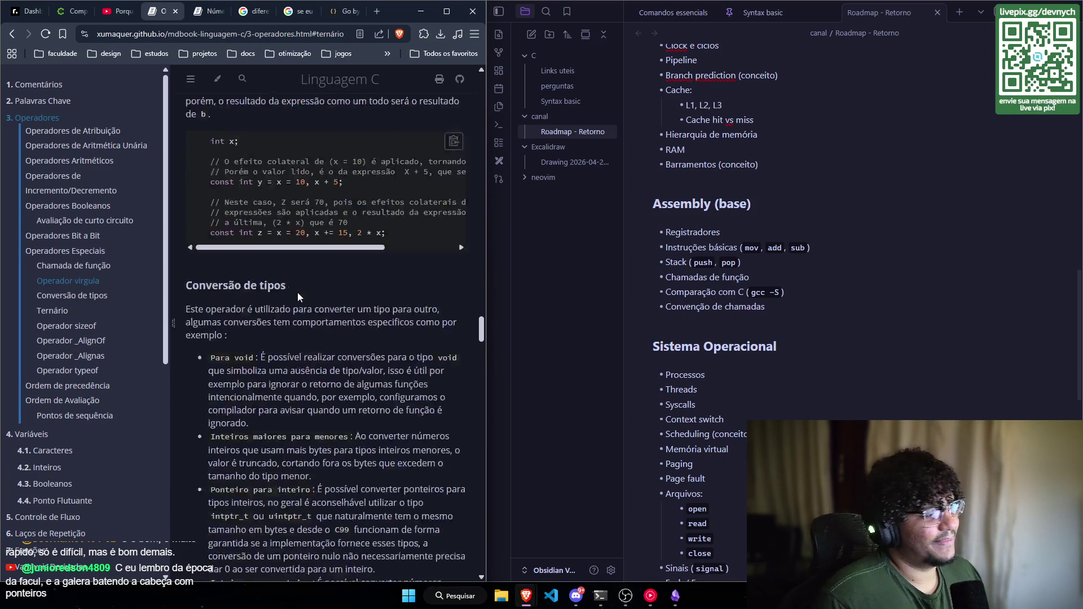
scroll(290, 296, "down", 12)
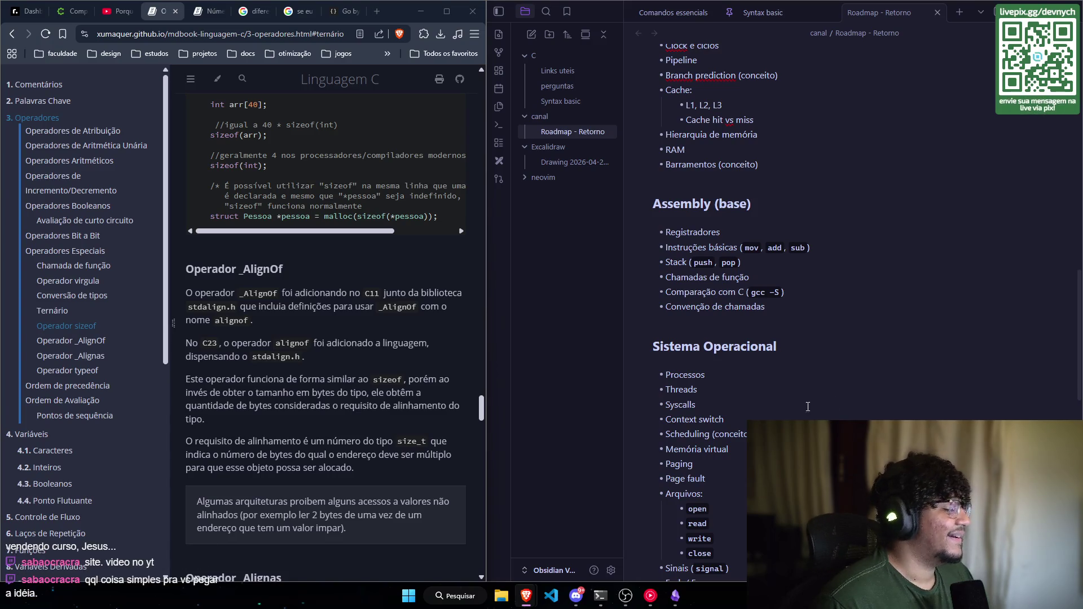
Step: Look through the Roadmap - Retorno note, then select the operators page's URL in the address bar
scroll(775, 341, "down", 4)
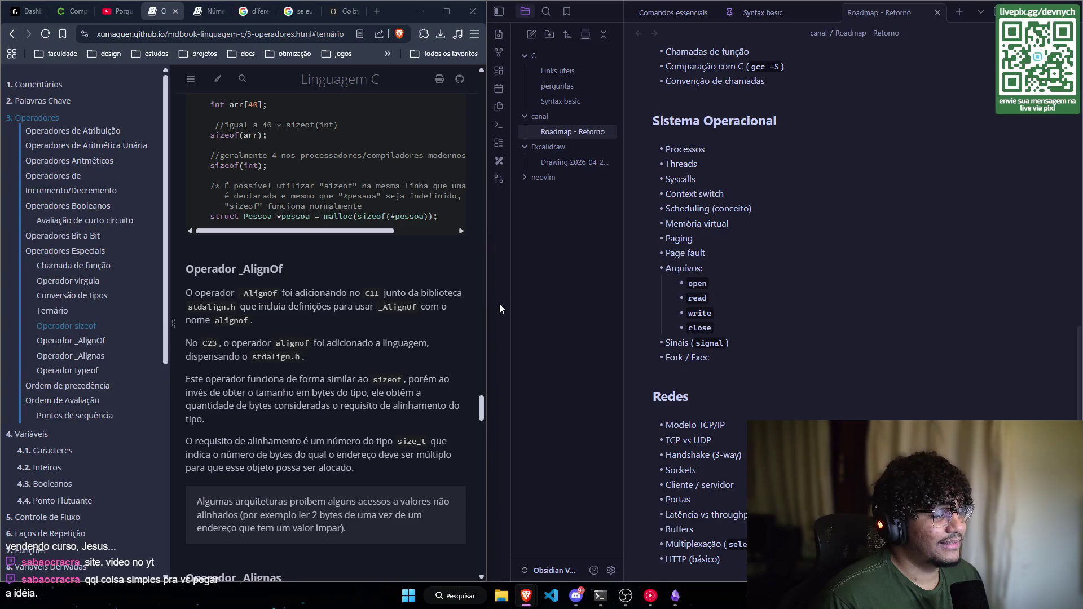
scroll(800, 360, "up", 7)
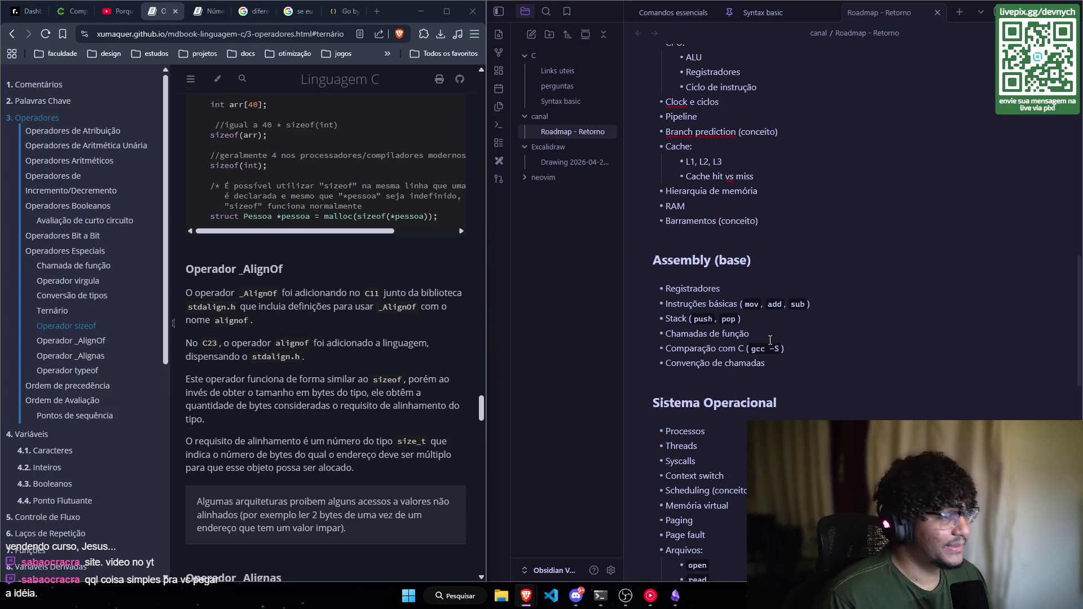
scroll(799, 359, "up", 10)
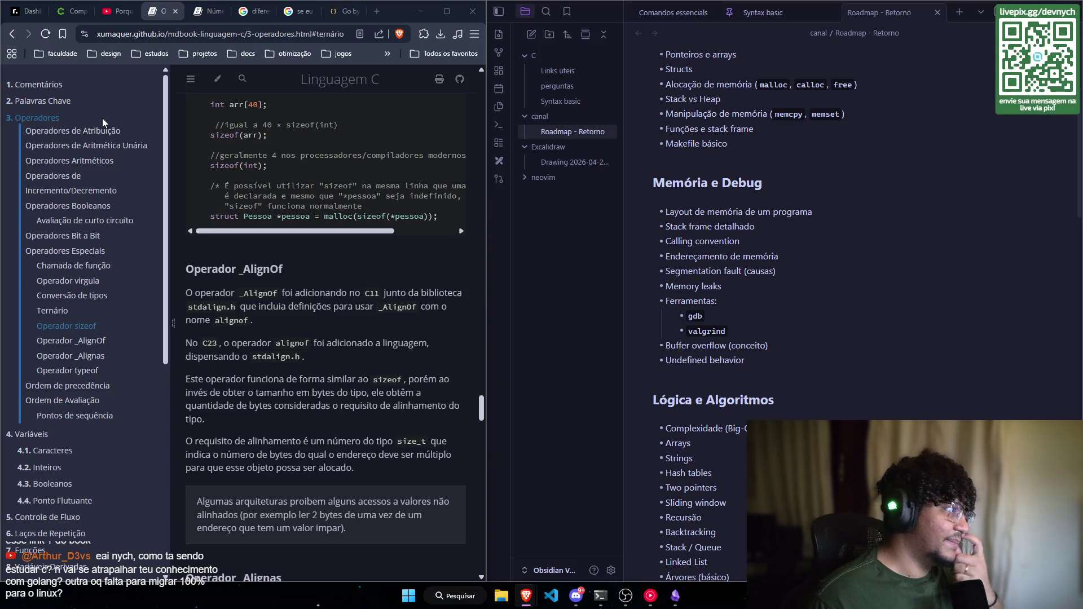
left_click(234, 34)
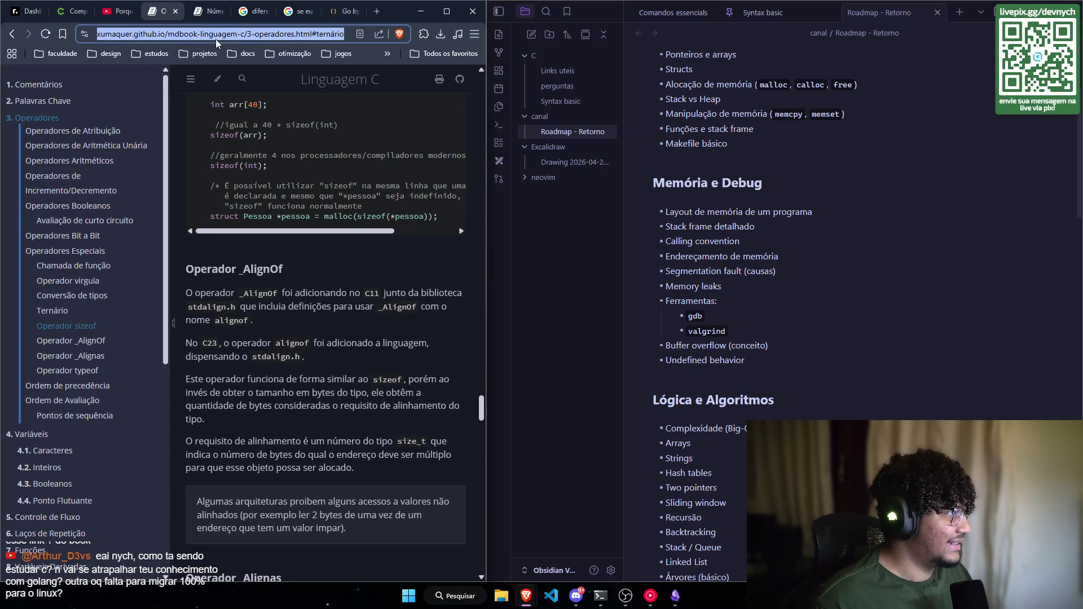
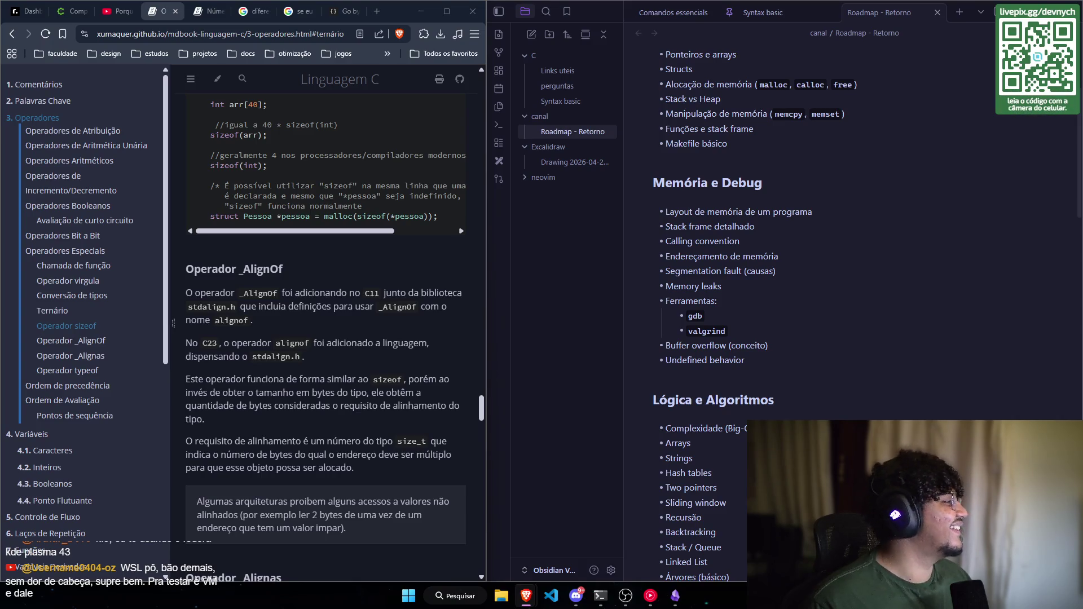
Step: Drag the 'hannah montana linux' Google Images window into view and scroll through the results
mouse_move(0, 102)
left_mouse_down()
mouse_move(394, 102)
mouse_move(385, 102)
left_mouse_up()
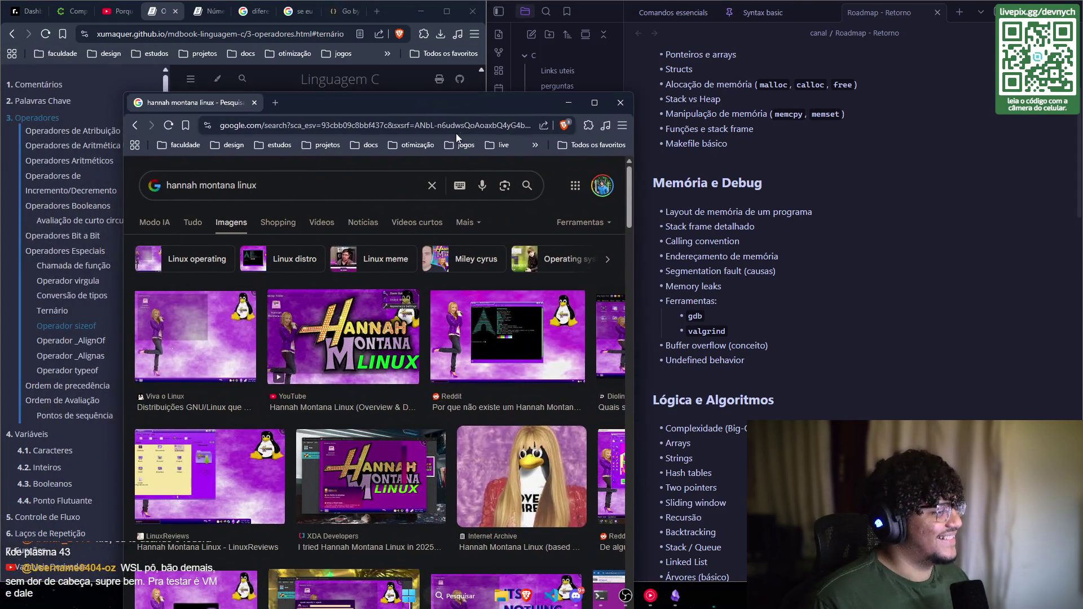
scroll(391, 272, "down", 1)
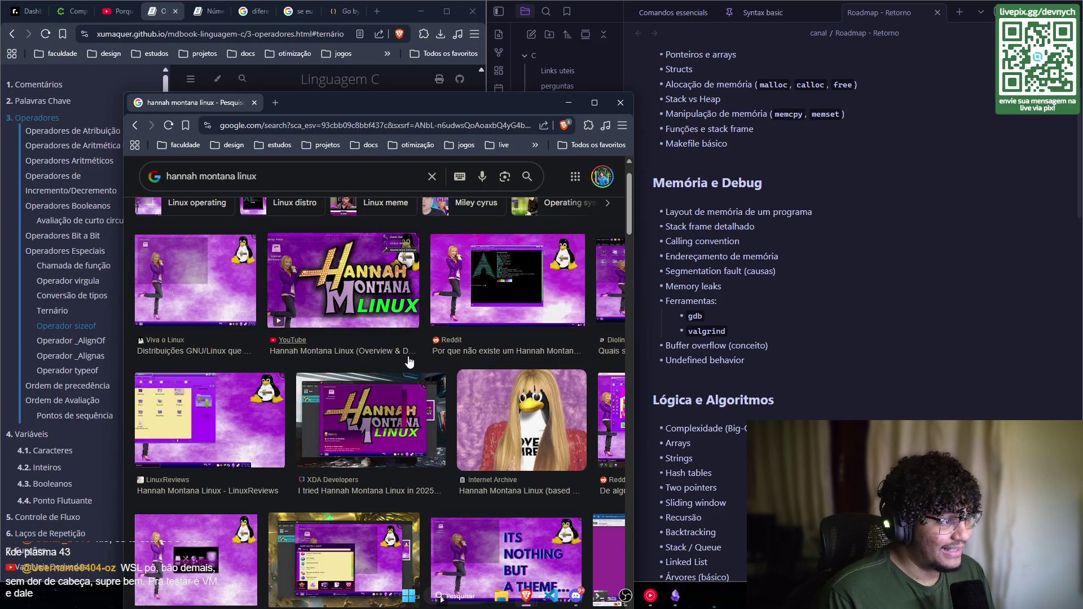
scroll(414, 375, "up", 1)
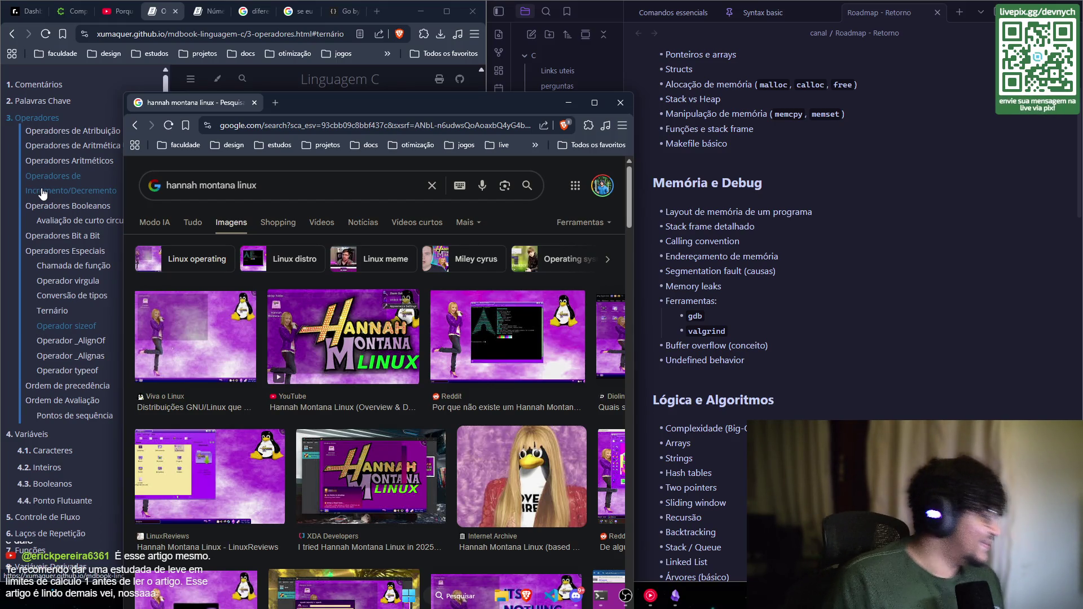
Step: Reposition the image search window a few times, then close it
mouse_move(296, 103)
left_mouse_down()
mouse_move(326, 141)
mouse_move(498, 138)
mouse_move(423, 131)
mouse_move(434, 135)
mouse_move(438, 122)
left_mouse_up()
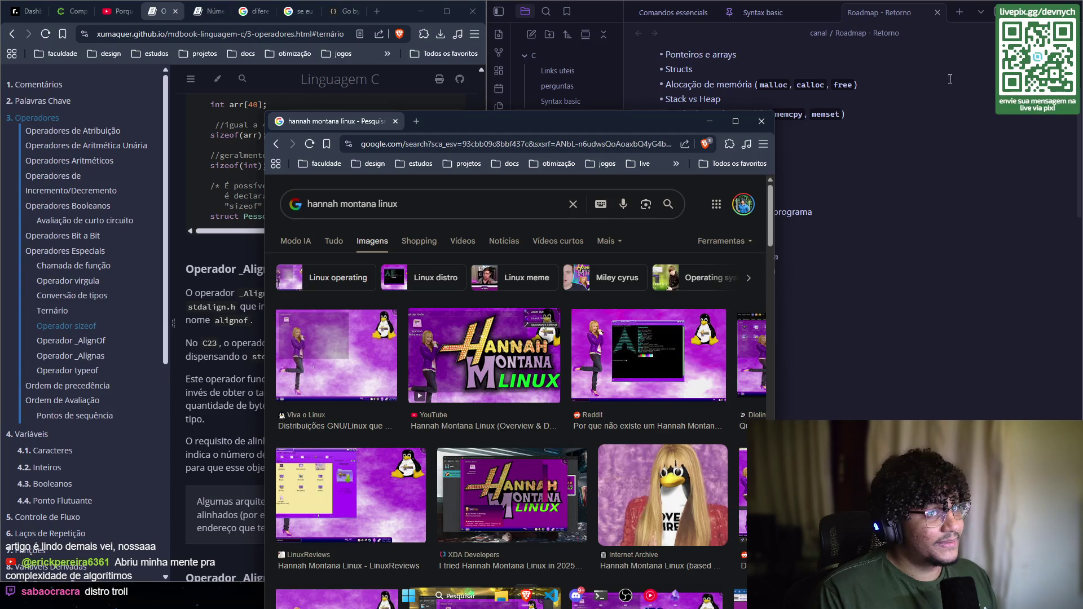
mouse_move(624, 127)
left_mouse_down()
mouse_move(610, 113)
mouse_move(598, 121)
left_mouse_up()
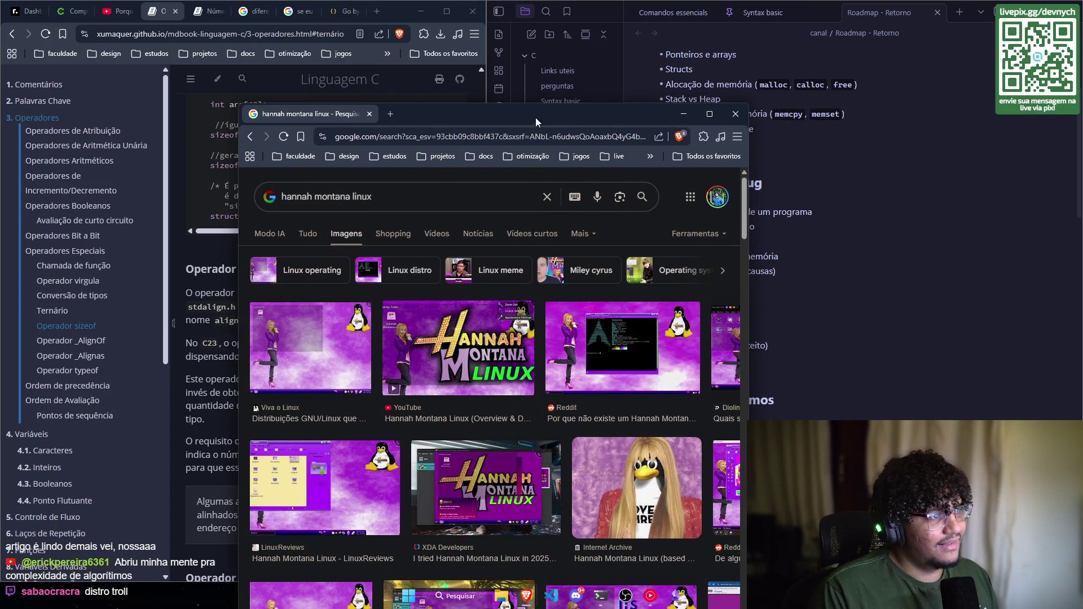
mouse_move(558, 118)
left_mouse_down()
mouse_move(675, 144)
mouse_move(559, 106)
mouse_move(575, 99)
mouse_move(461, 77)
left_mouse_up()
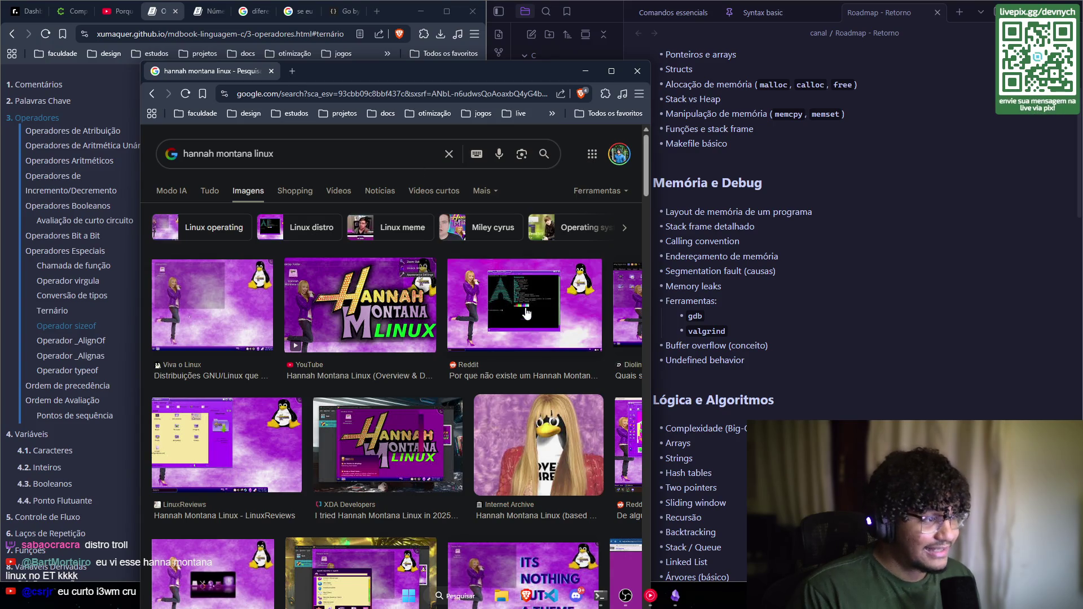
left_click(271, 71)
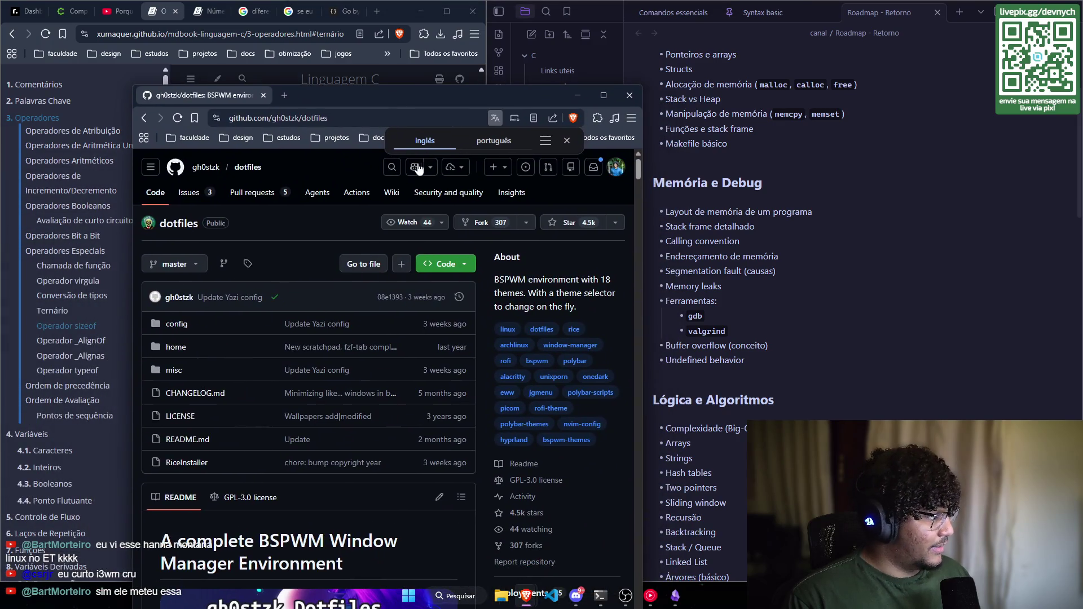
Step: Scroll through the BSPWM dotfiles README and widen the repository window
scroll(403, 200, "down", 10)
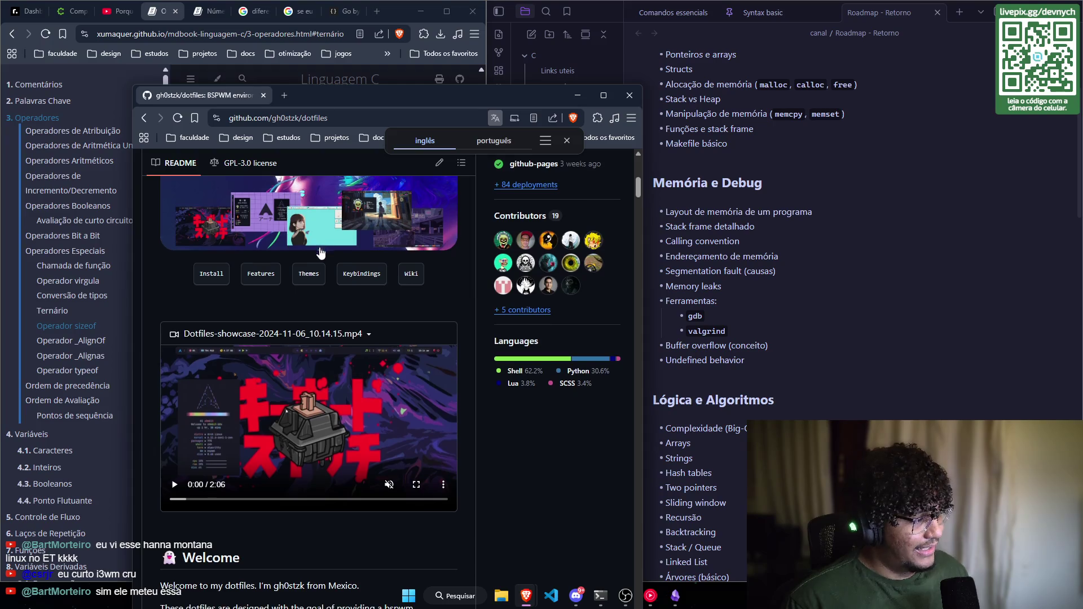
scroll(382, 275, "down", 1)
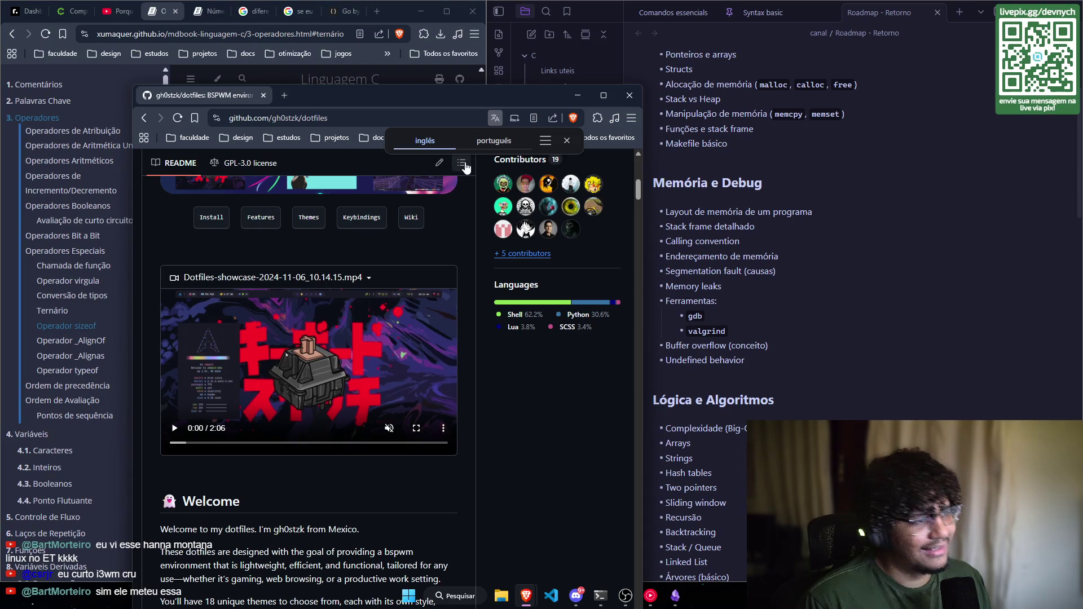
scroll(438, 304, "up", 6)
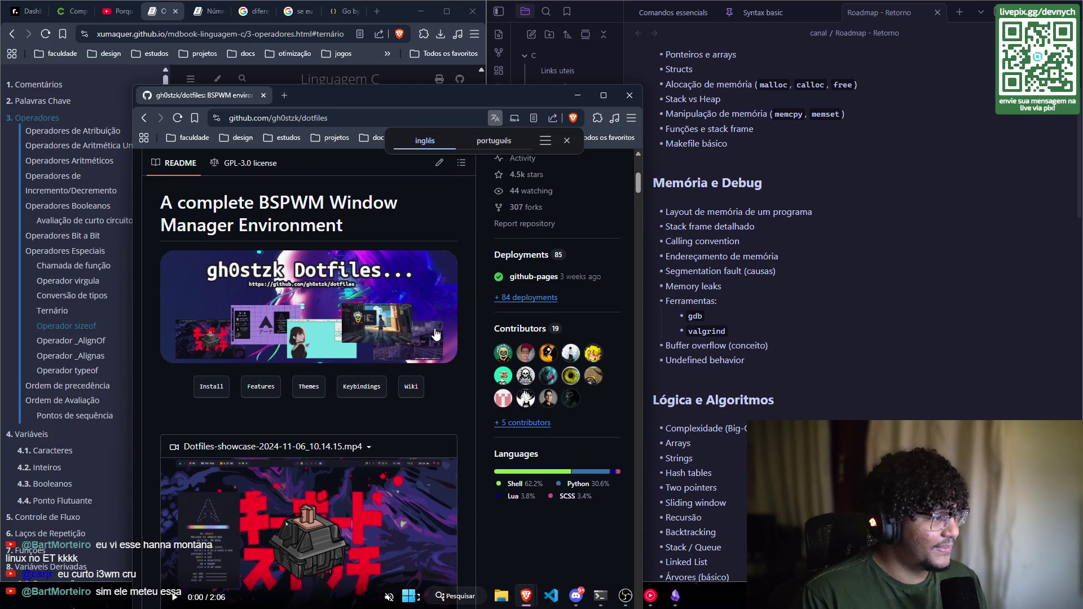
left_click_drag(642, 399, 820, 399)
scroll(568, 380, "down", 8)
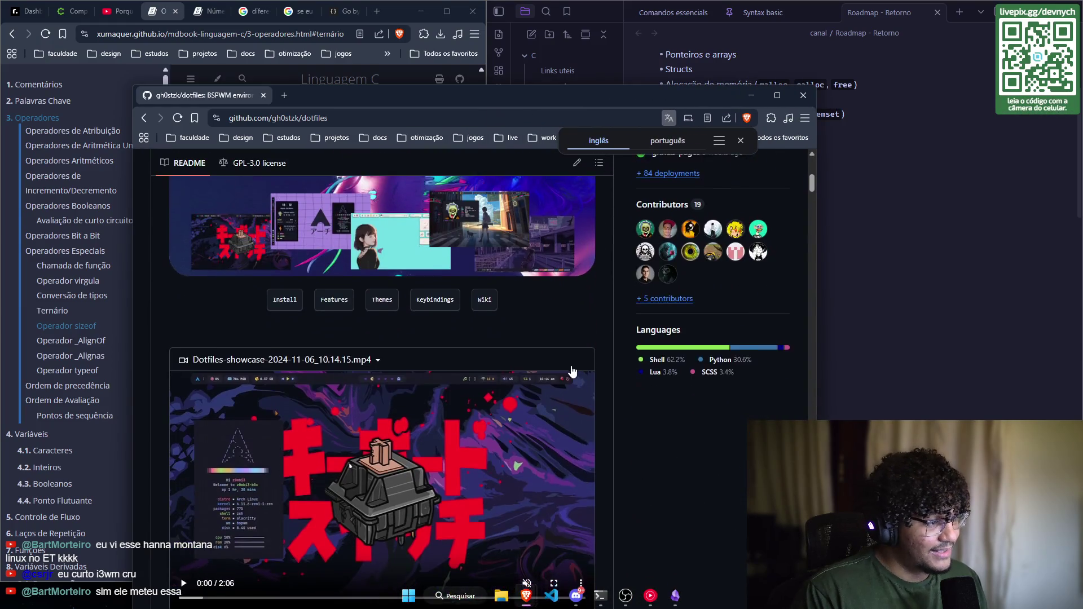
scroll(620, 395, "down", 1)
scroll(663, 423, "up", 2)
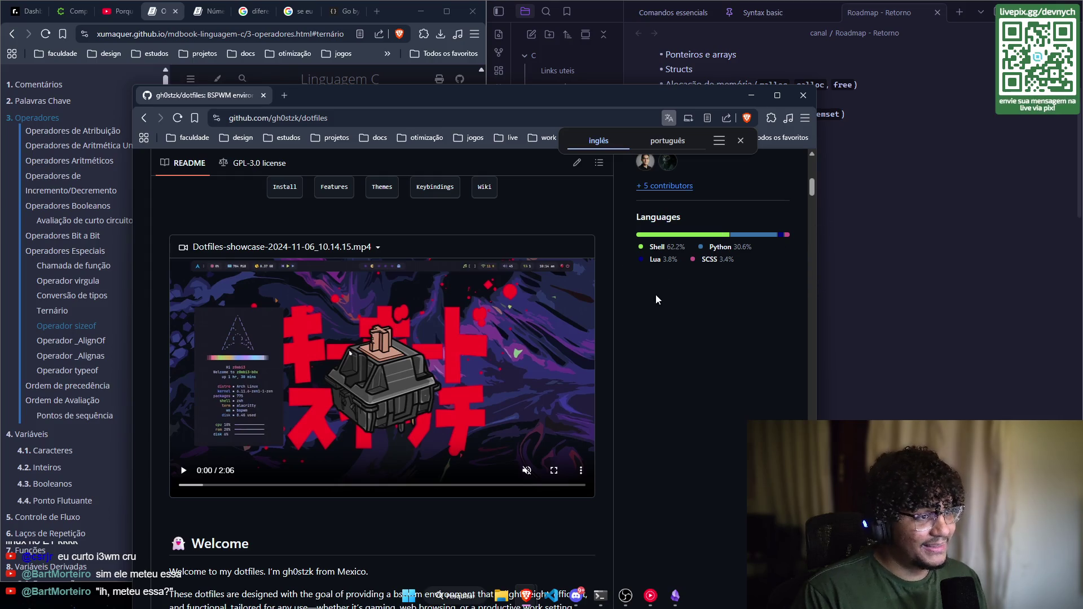
scroll(652, 293, "down", 2)
scroll(649, 282, "down", 1)
scroll(645, 285, "up", 3)
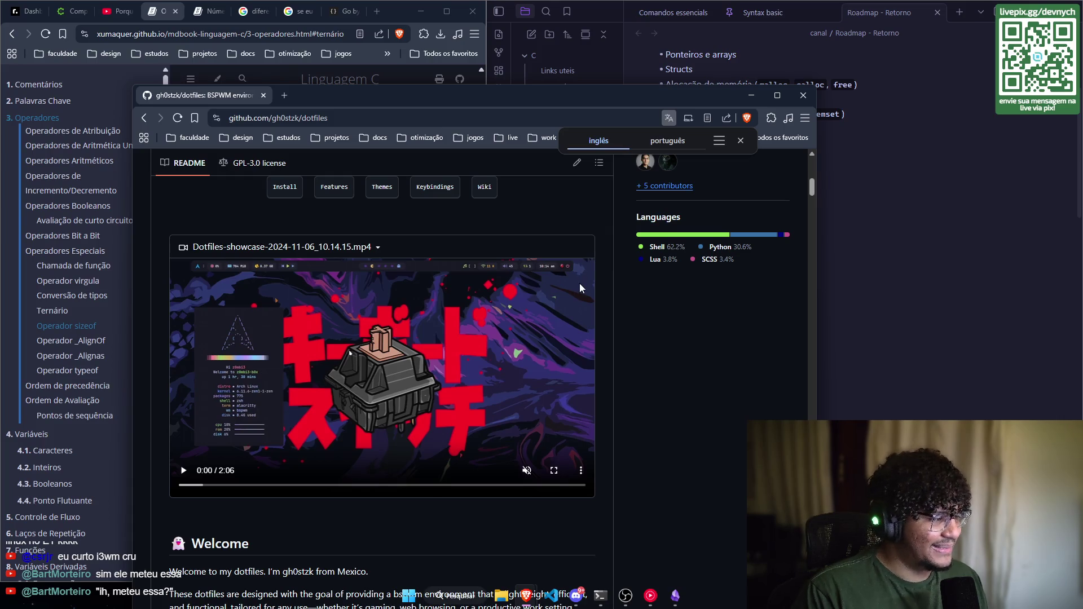
scroll(570, 280, "down", 1)
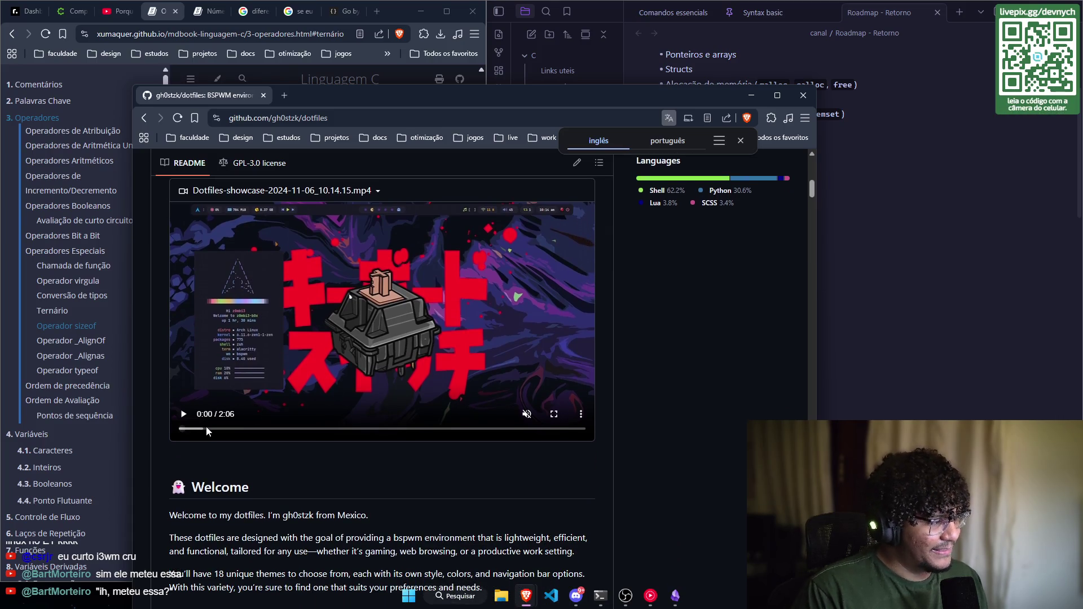
Step: Play the dotfiles showcase video, jump ahead to 0:17 and pause it, then close the tab
left_click(185, 416)
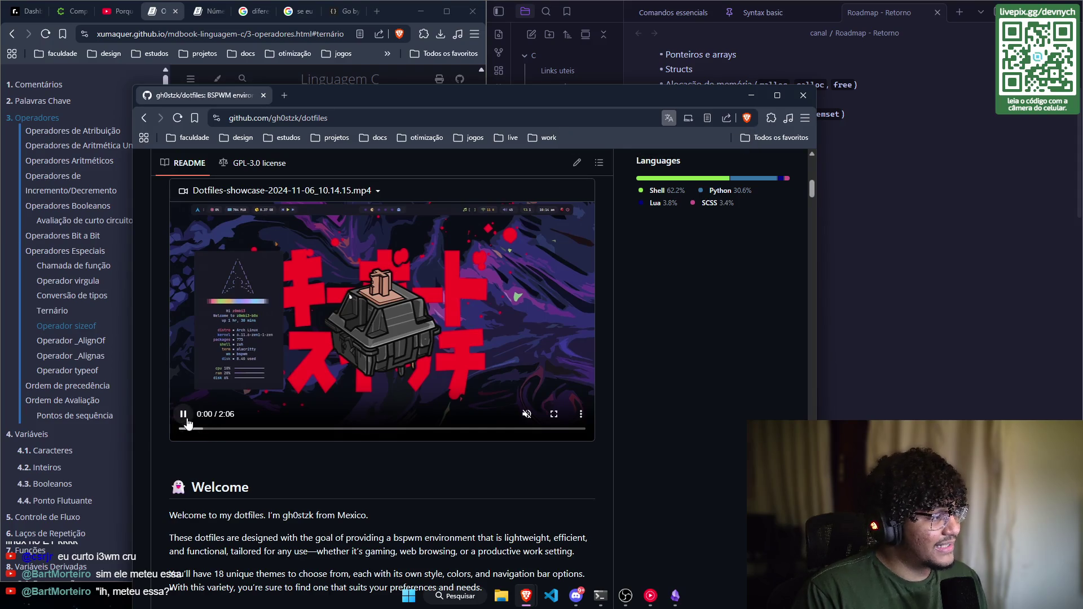
scroll(711, 354, "up", 1)
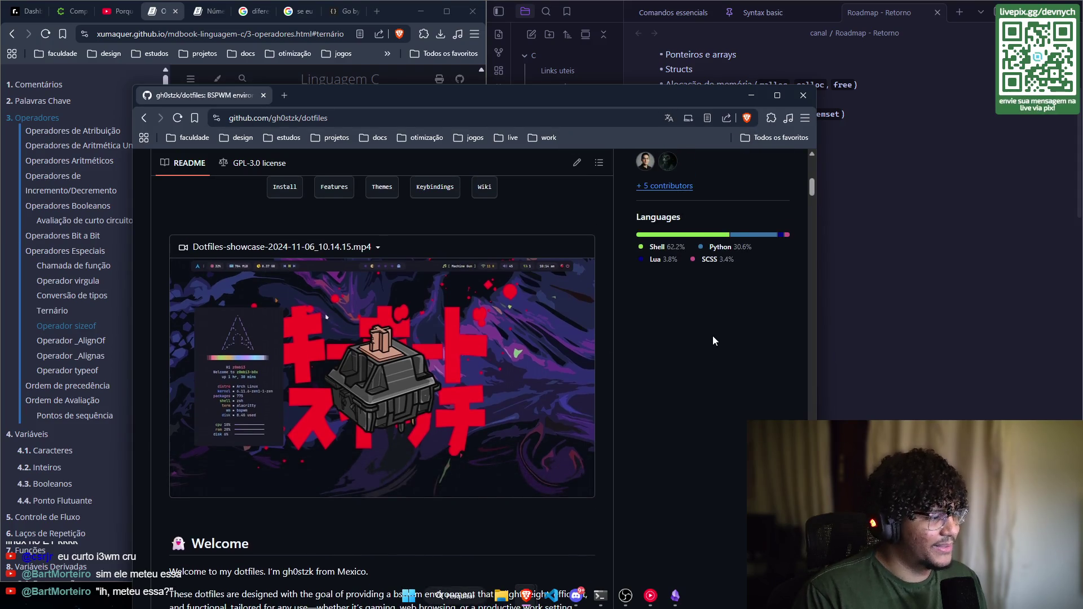
scroll(713, 336, "down", 1)
scroll(522, 182, "up", 1)
mouse_move(219, 490)
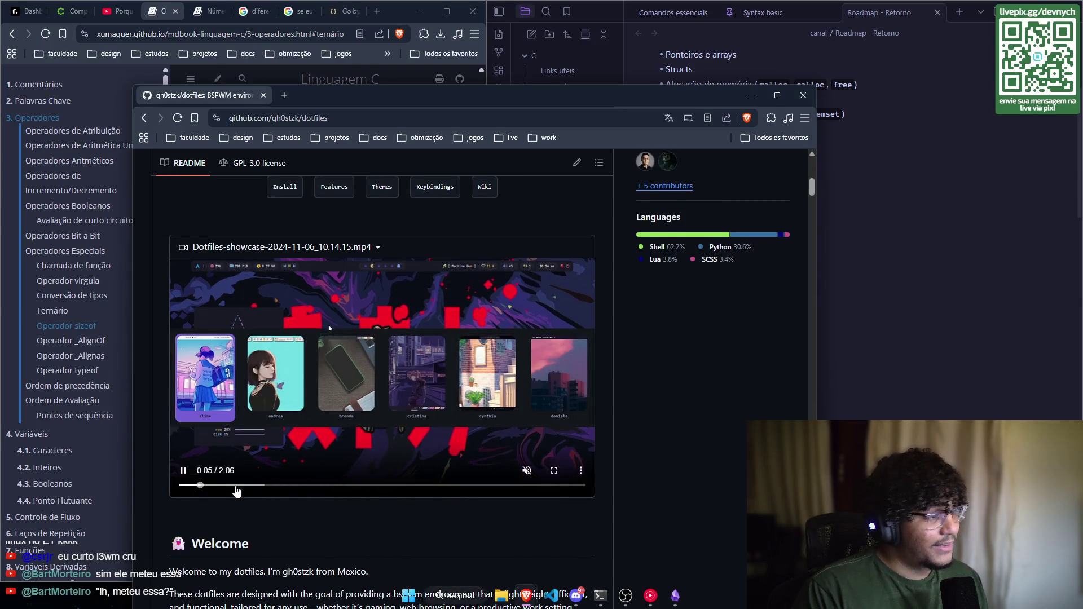
left_click(233, 484)
key("space")
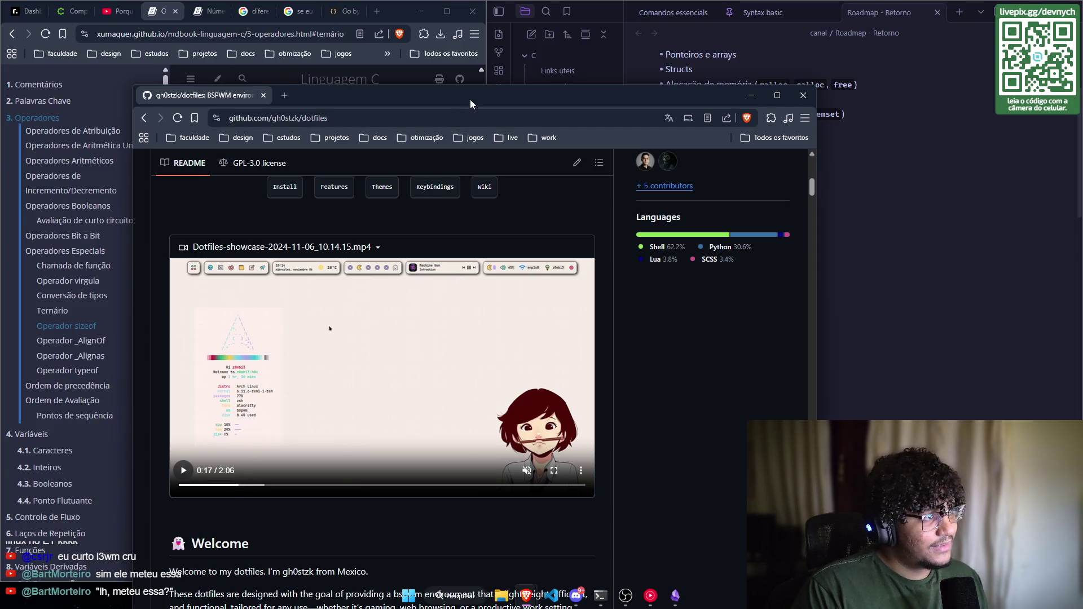
key("ctrl+w")
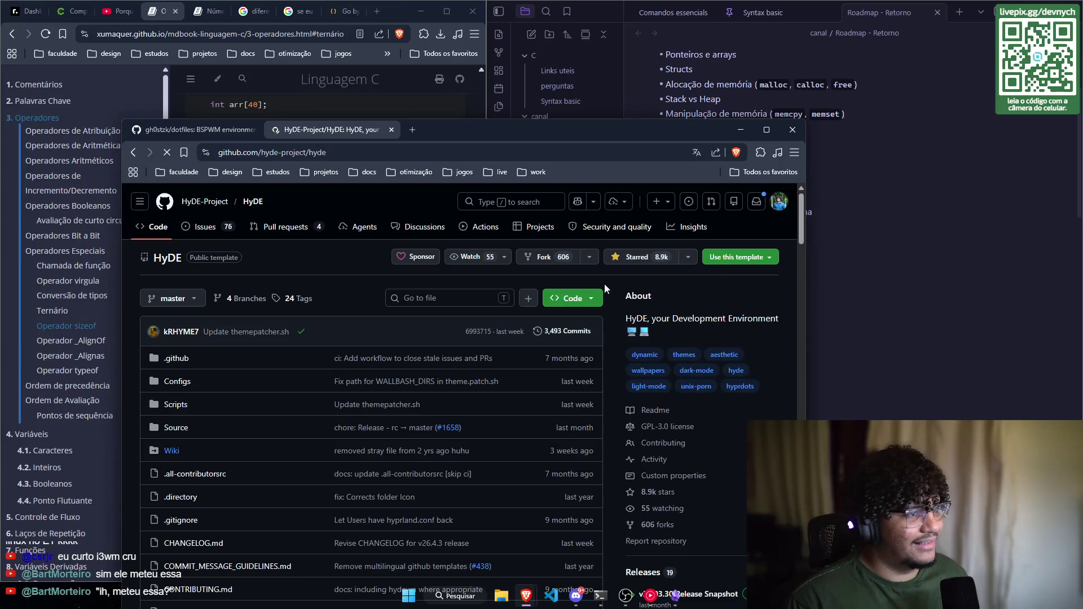
Step: Play the HyDE wallbash video, skipping ahead to 0:14, 0:33 and 0:40
scroll(600, 286, "down", 15)
left_click(248, 412)
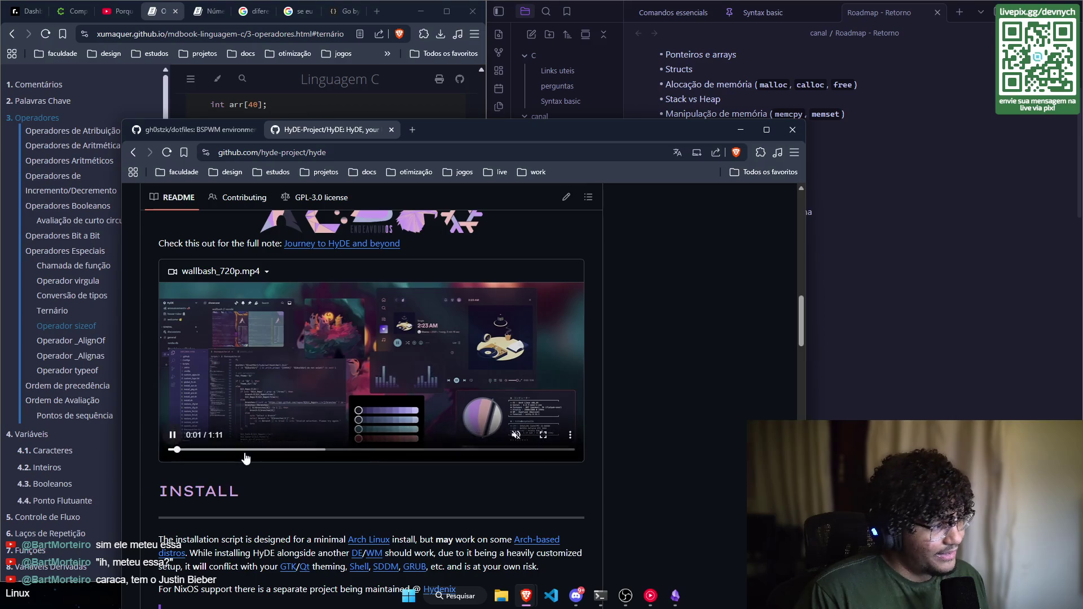
left_click(246, 449)
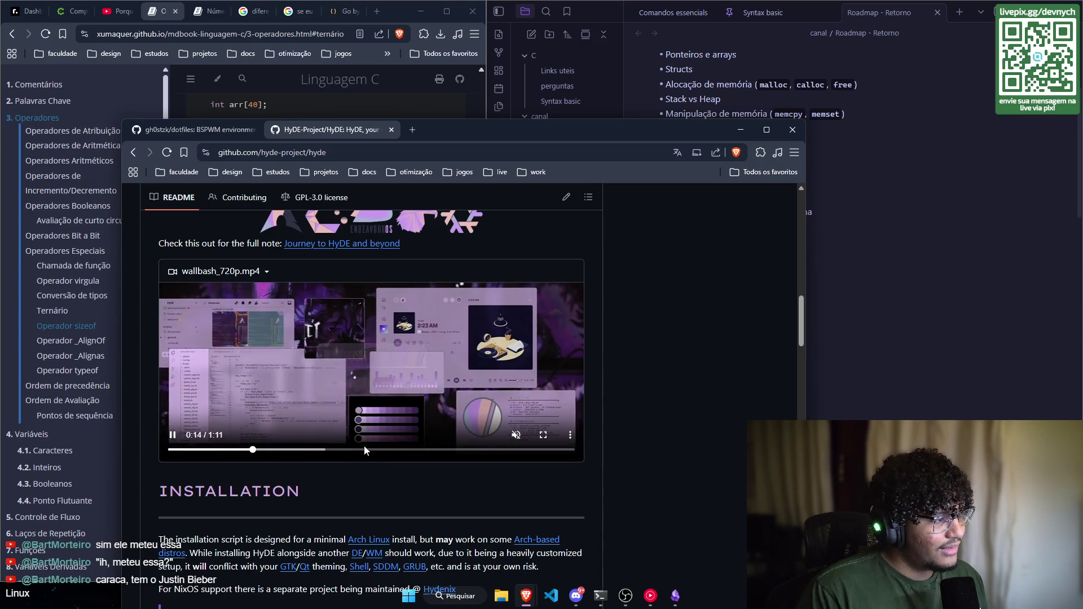
left_click(362, 450)
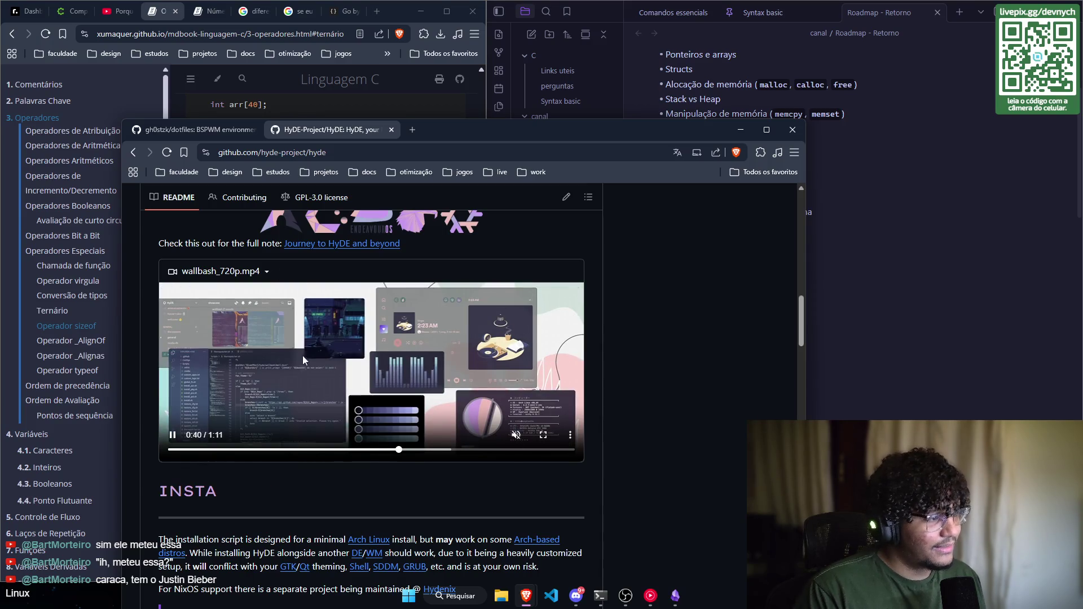
left_click(399, 449)
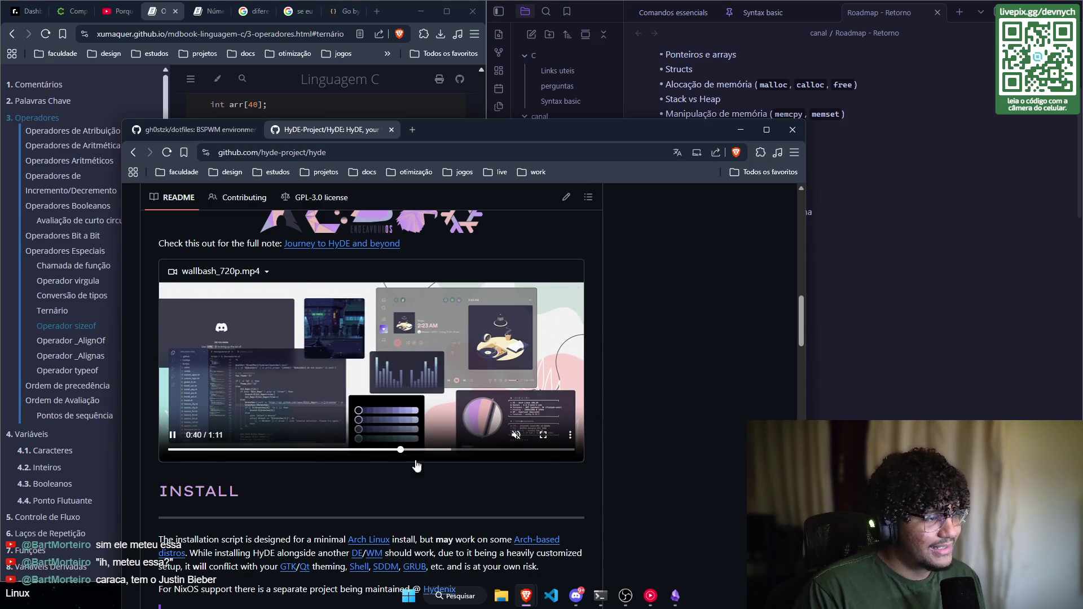
Step: Close the HyDE repository page and the dotfiles repository window
scroll(605, 272, "up", 5)
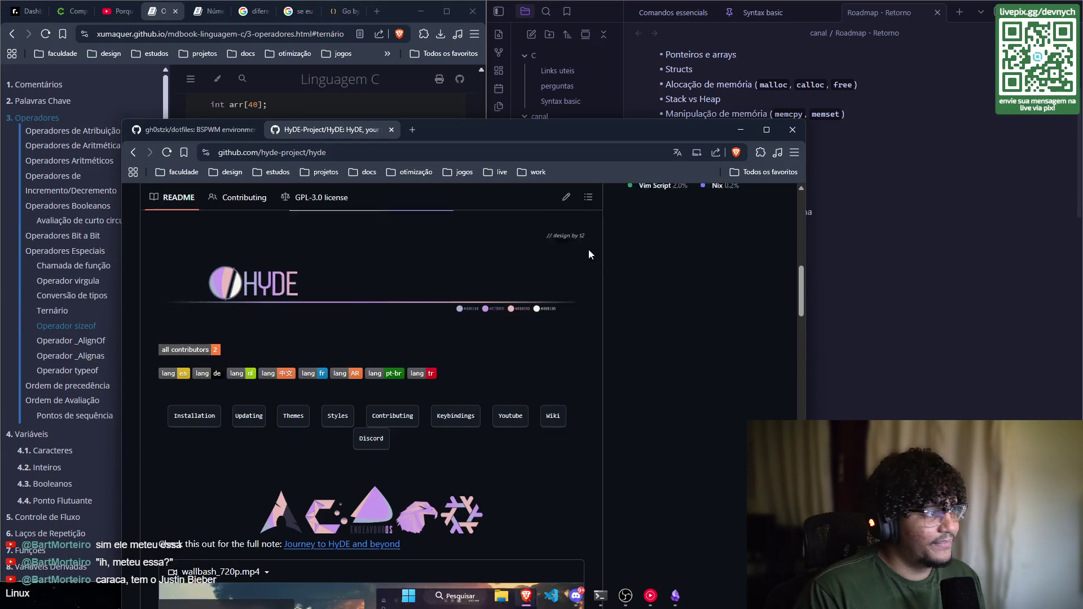
left_click(390, 129)
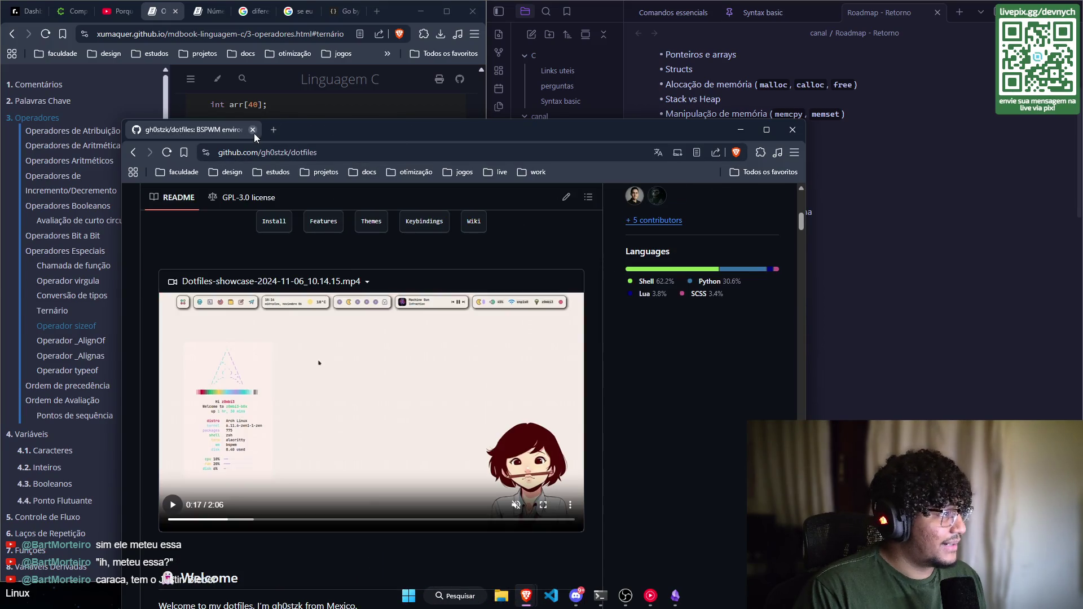
left_click(253, 131)
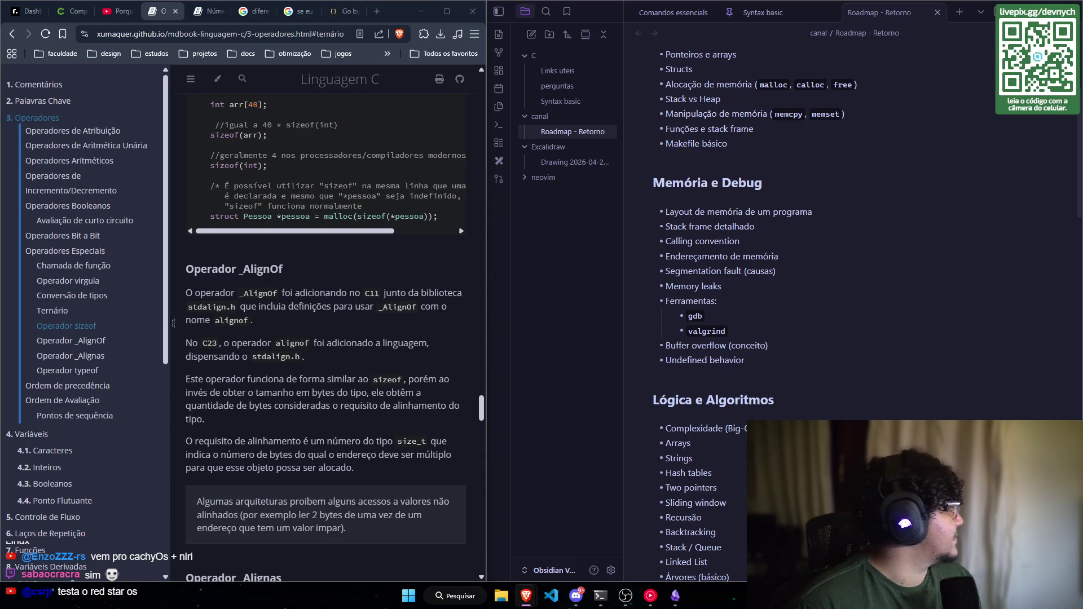
key("alt+Tab")
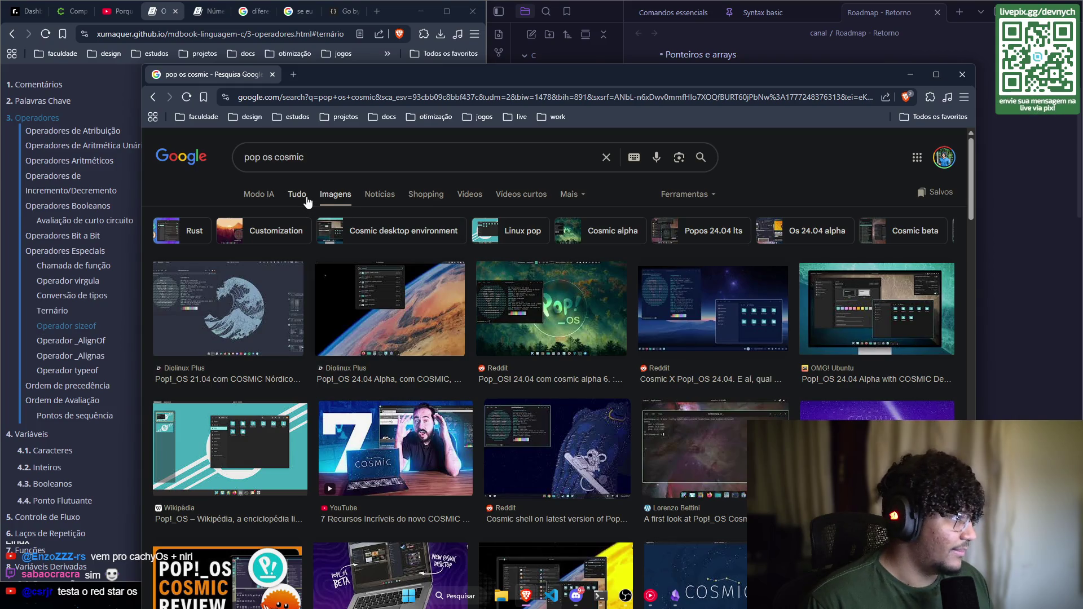
scroll(451, 265, "down", 2)
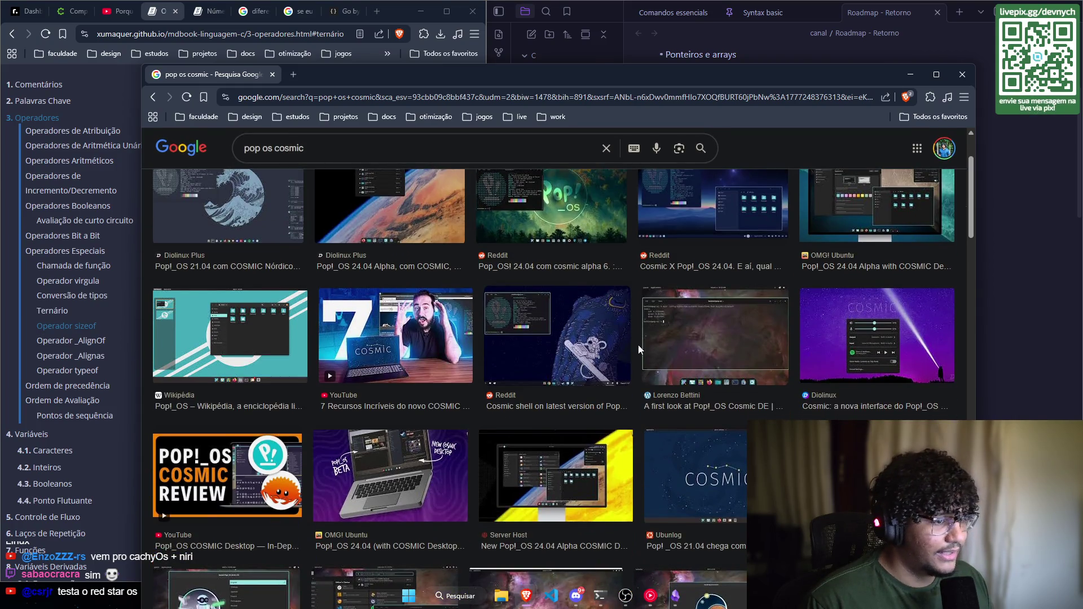
scroll(450, 302, "up", 2)
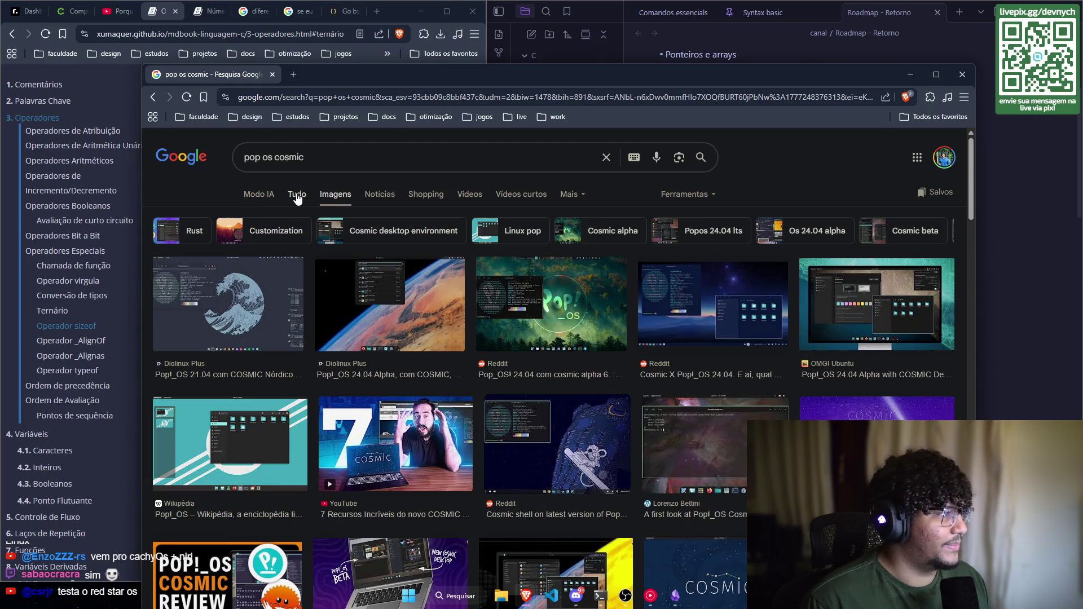
left_click(273, 74)
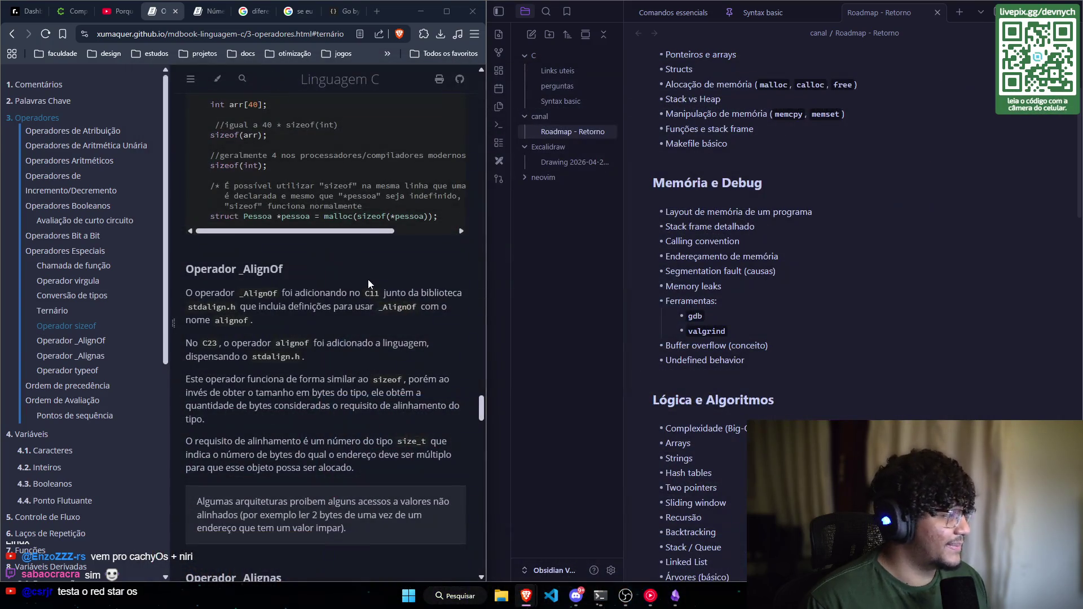
Step: Scroll the operators page down to Operador _AlignOf, then switch to the 'red star os' image search
scroll(318, 302, "down", 1)
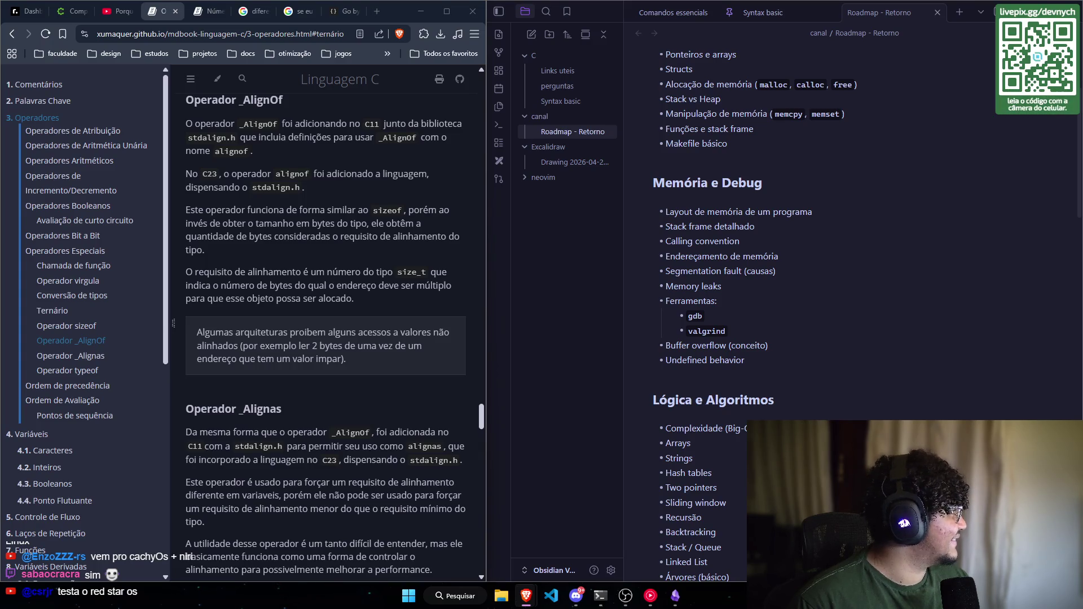
key("super+shift+Right")
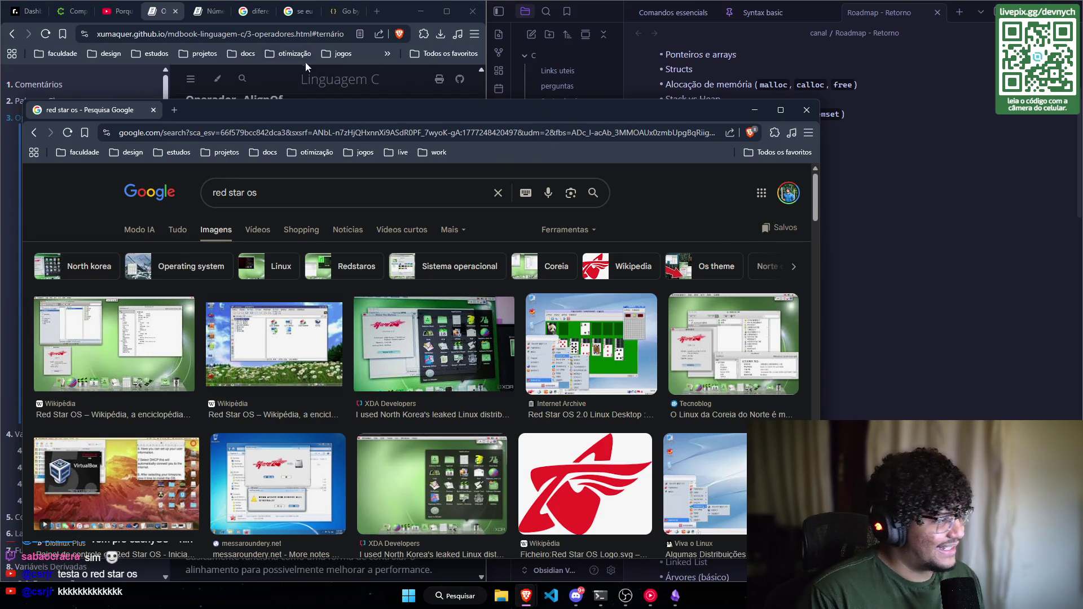
Step: Close the 'red star os' search, open chapter 4.1 Caracteres and show the contents sidebar again
left_click(154, 110)
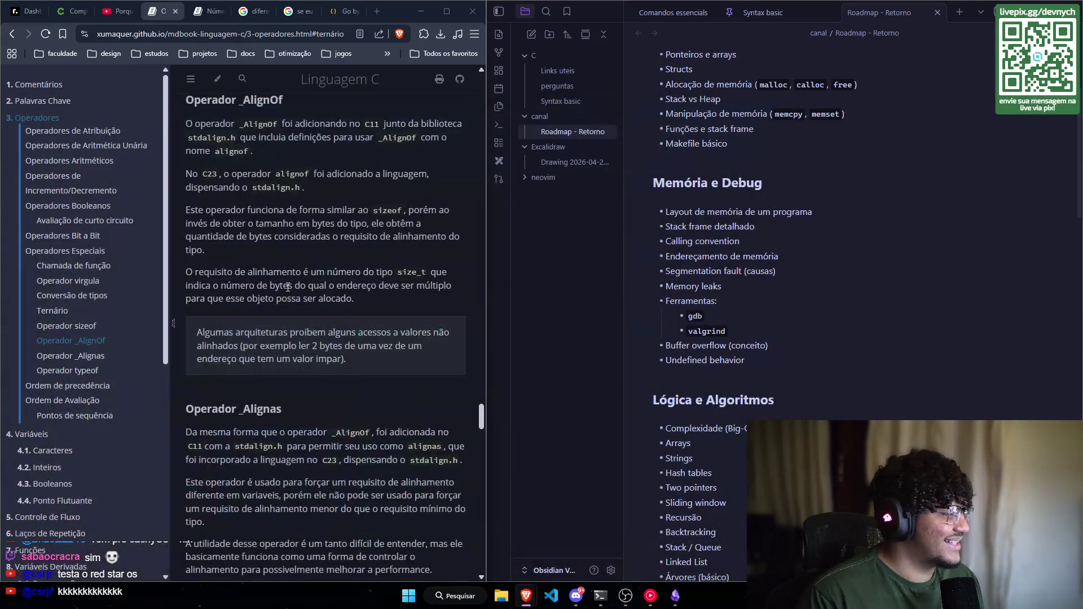
scroll(287, 287, "down", 3)
scroll(64, 287, "down", 3)
left_click(63, 288)
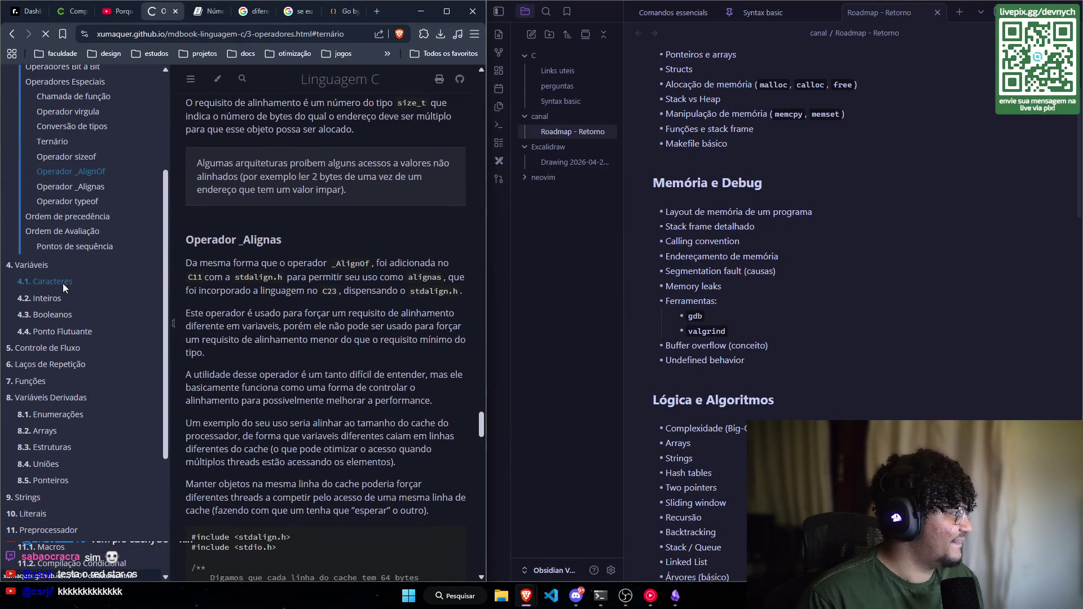
scroll(103, 276, "down", 1)
scroll(93, 261, "up", 1)
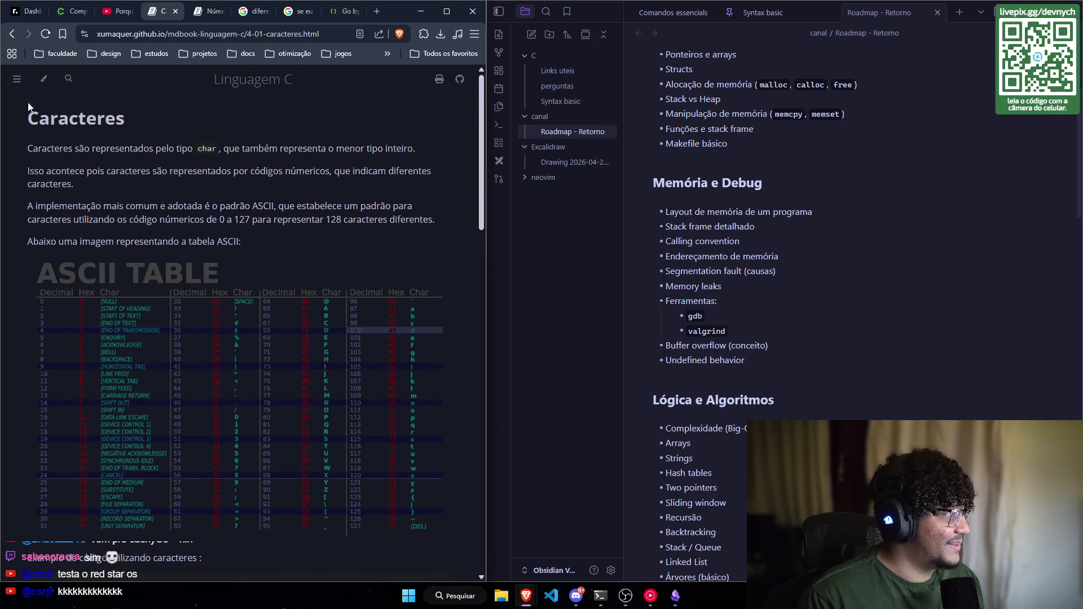
left_click(16, 78)
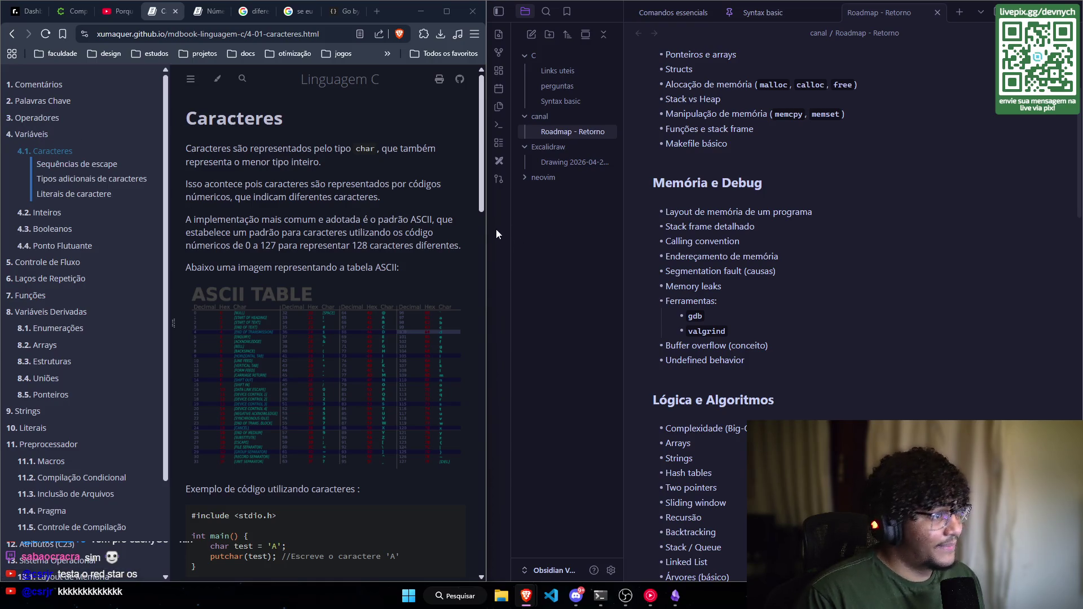
Step: Open the Syntax basic note from the C folder and scroll to its operators table
left_click(558, 101)
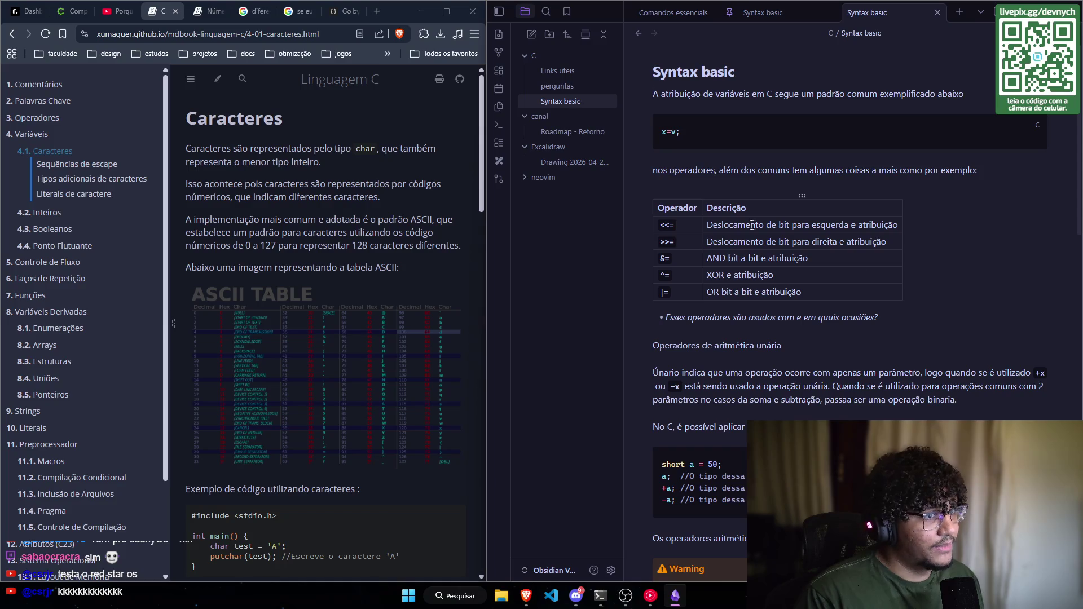
scroll(842, 296, "down", 15)
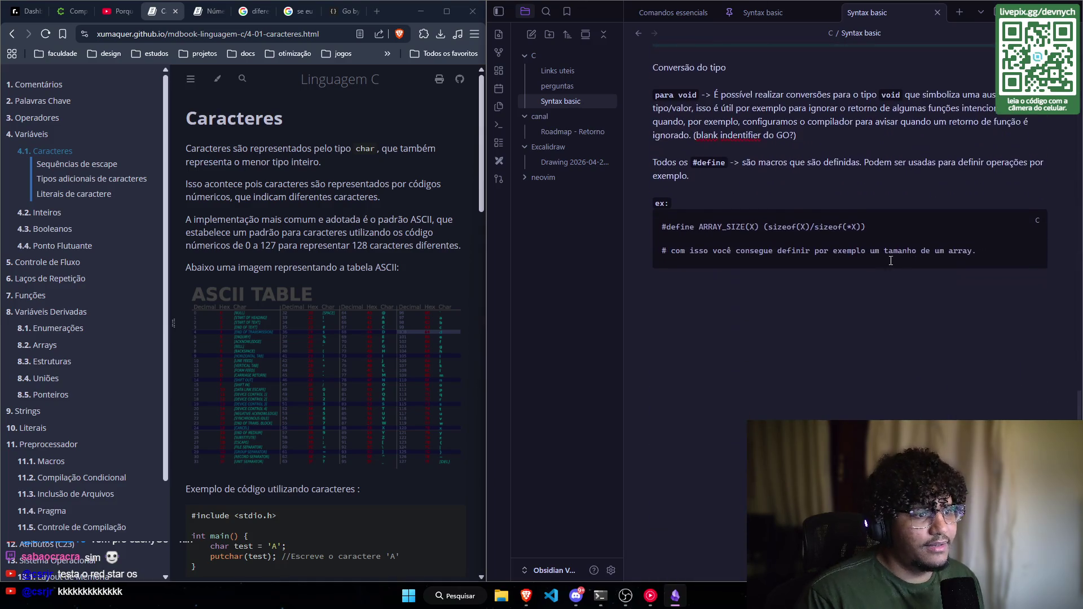
scroll(780, 204, "up", 9)
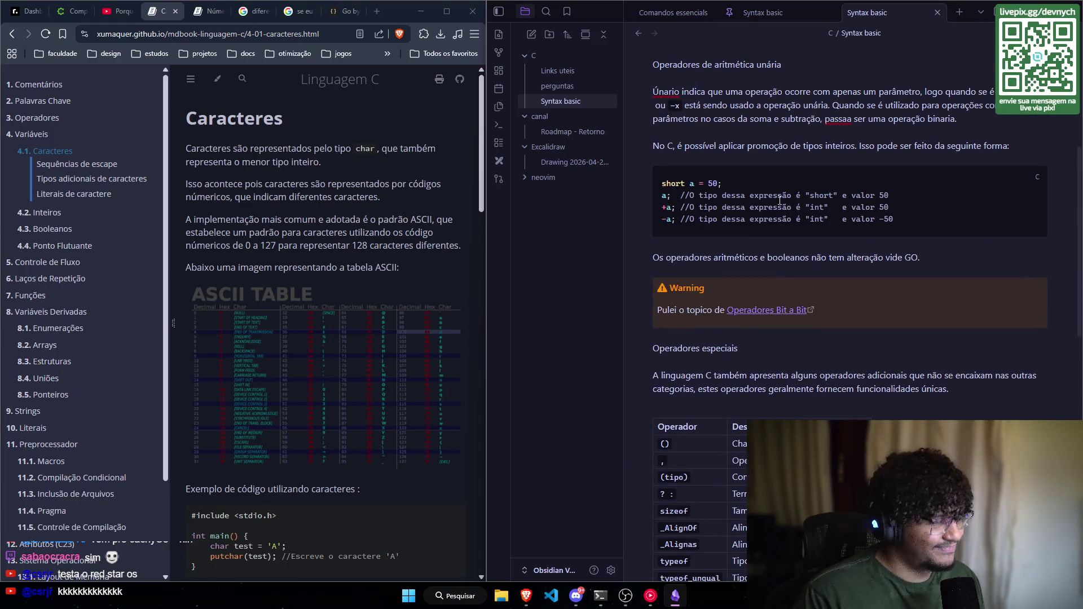
scroll(780, 200, "down", 6)
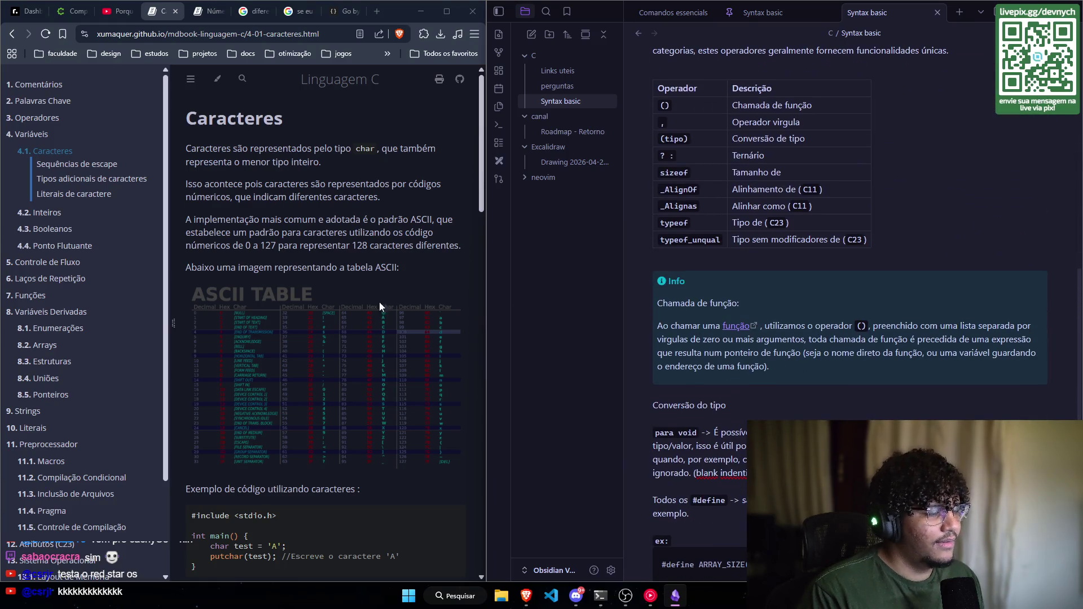
Step: Widen the book, visit 5. Controle de Fluxo and return to 4.1 Caracteres, then resize beside Obsidian
left_click_drag(484, 285, 767, 264)
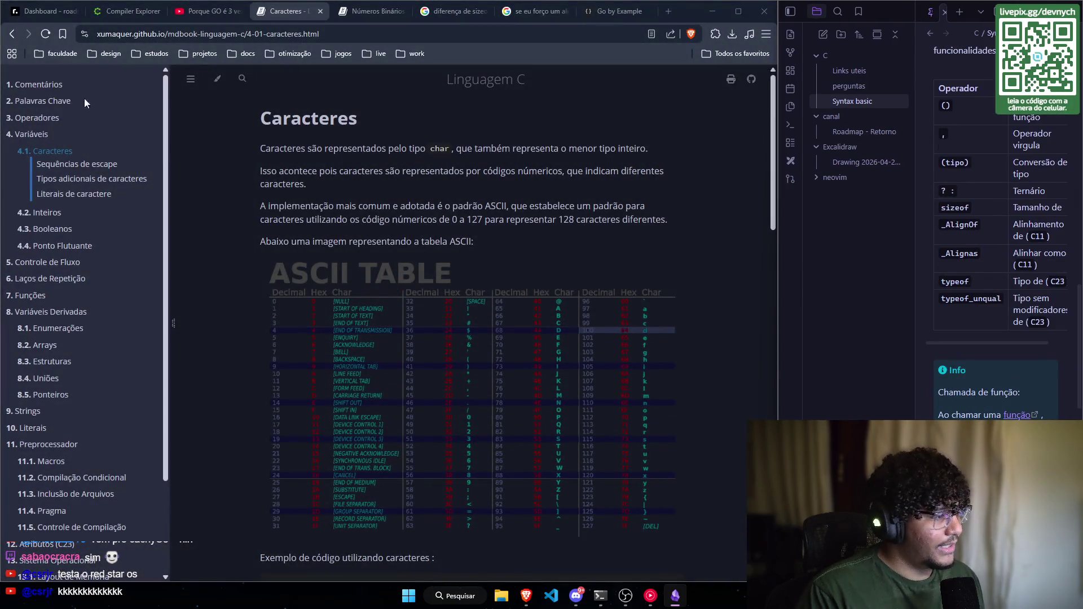
scroll(304, 115, "down", 3)
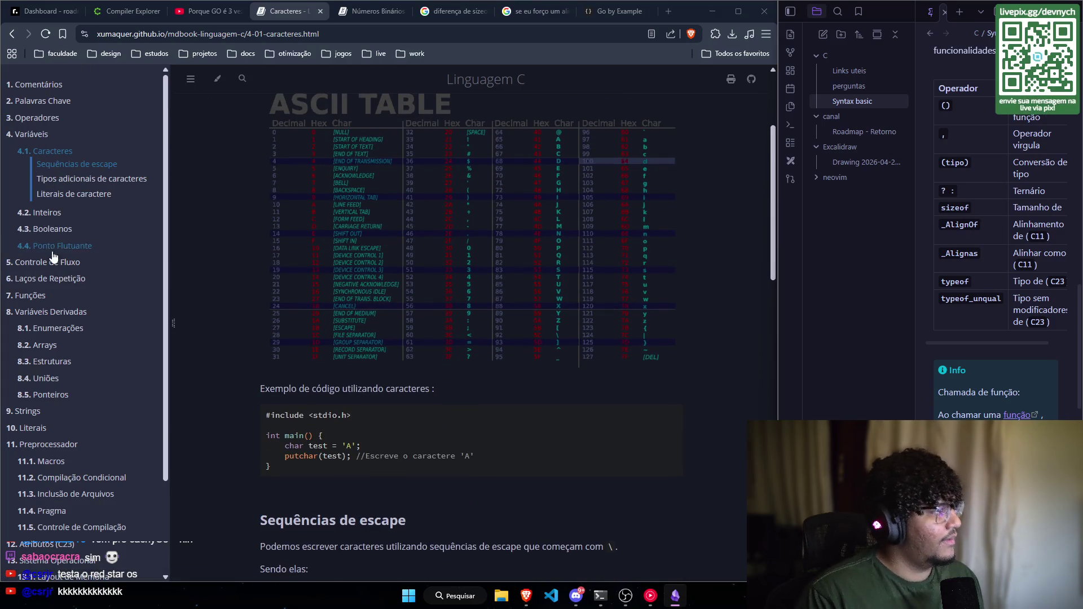
left_click(64, 264)
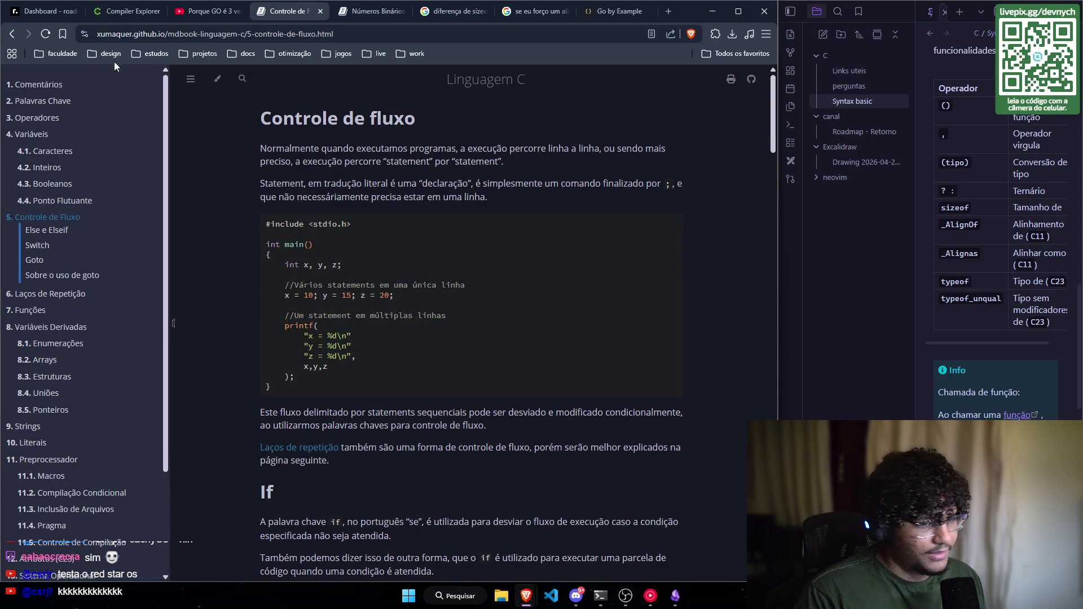
left_click(52, 153)
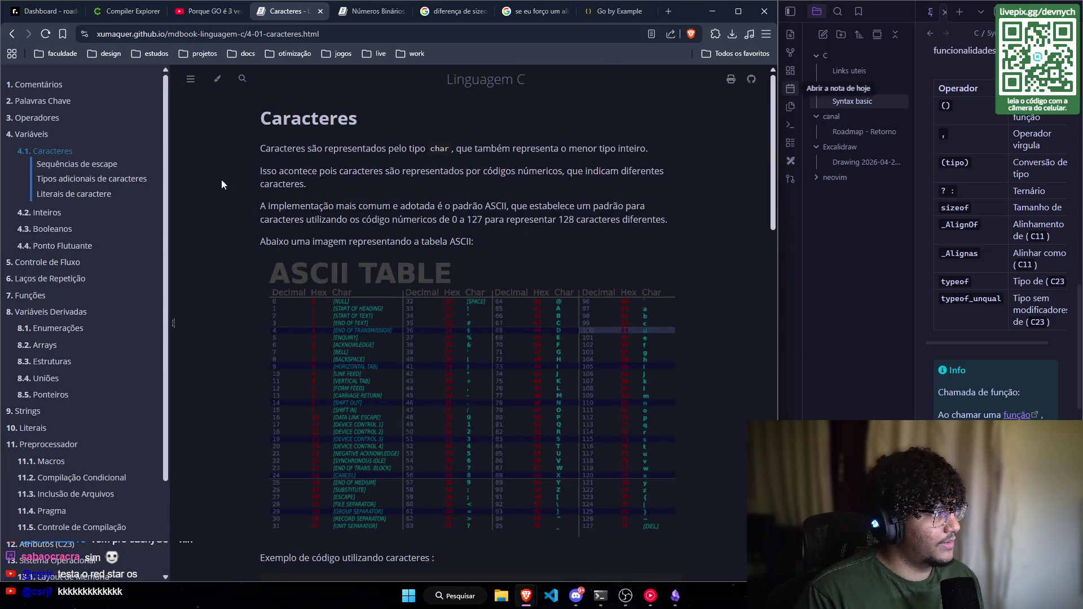
left_click_drag(779, 183, 639, 220)
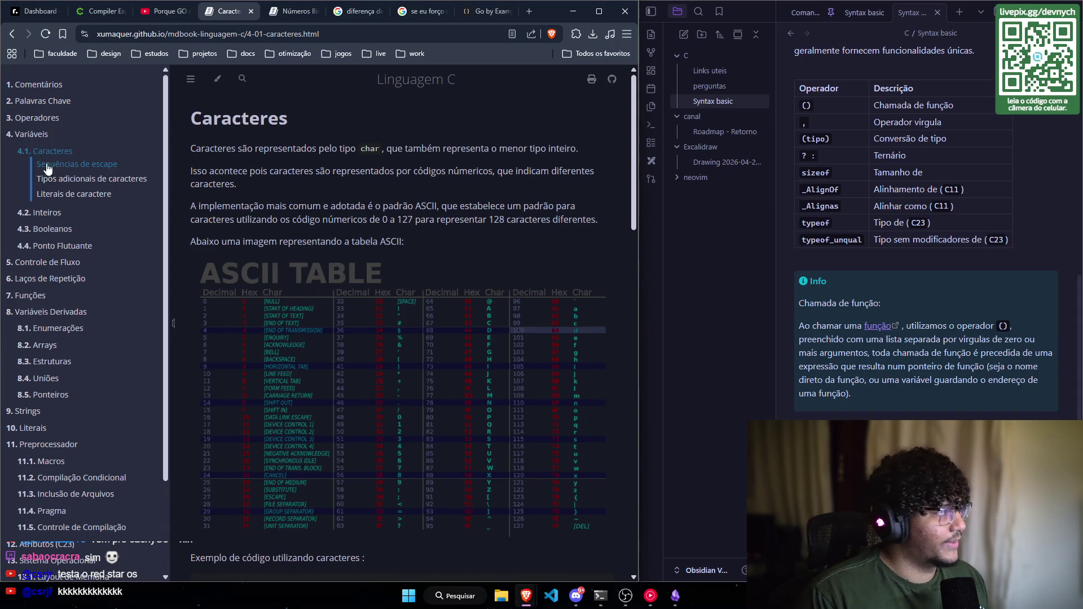
left_click(35, 138)
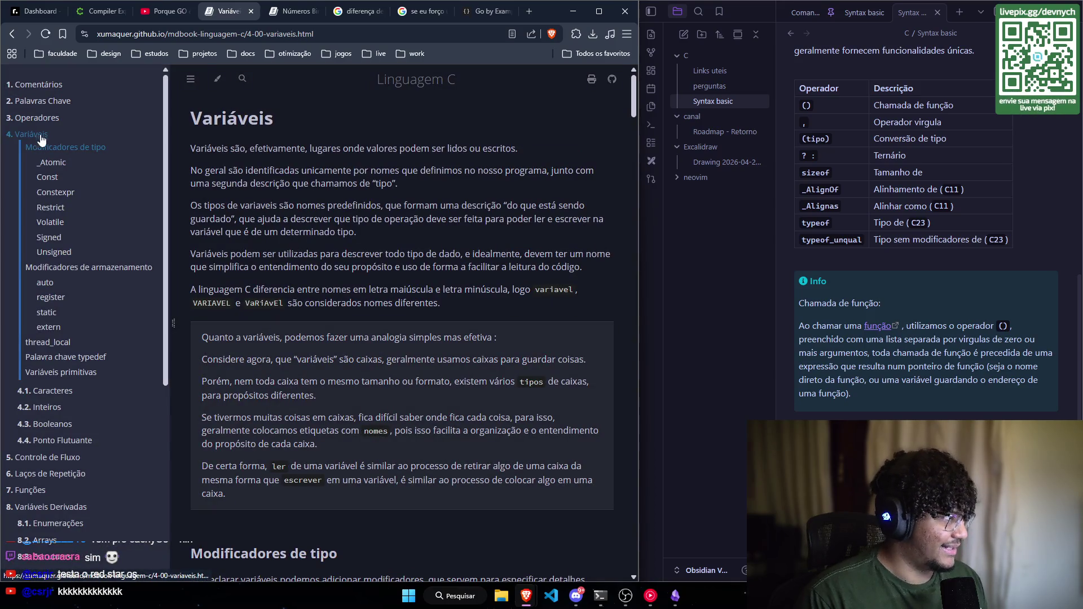
left_click(75, 152)
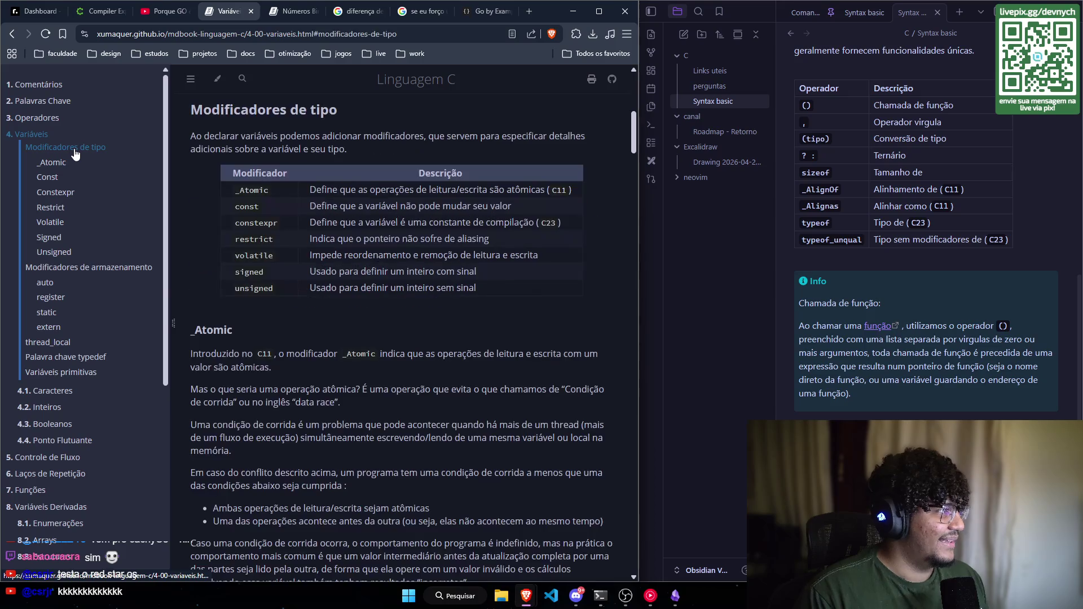
left_click(32, 134)
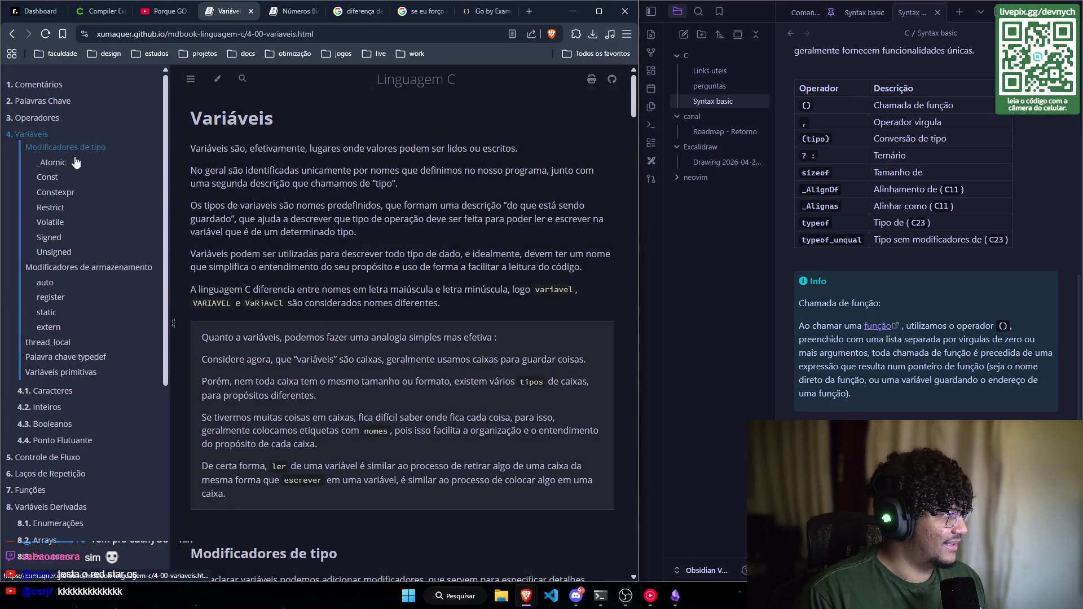
scroll(471, 218, "down", 1)
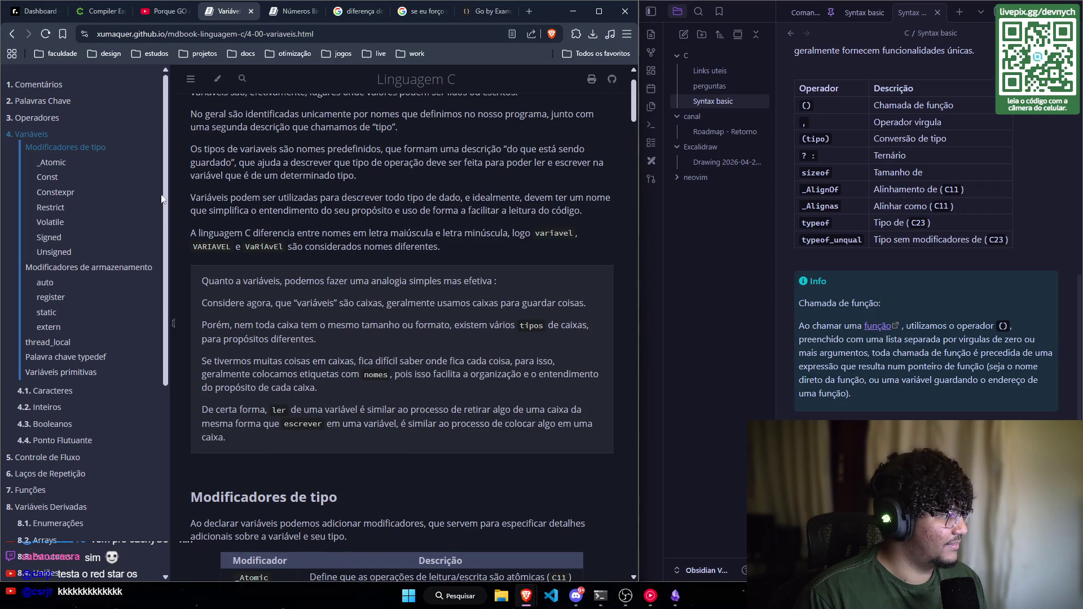
left_click(61, 148)
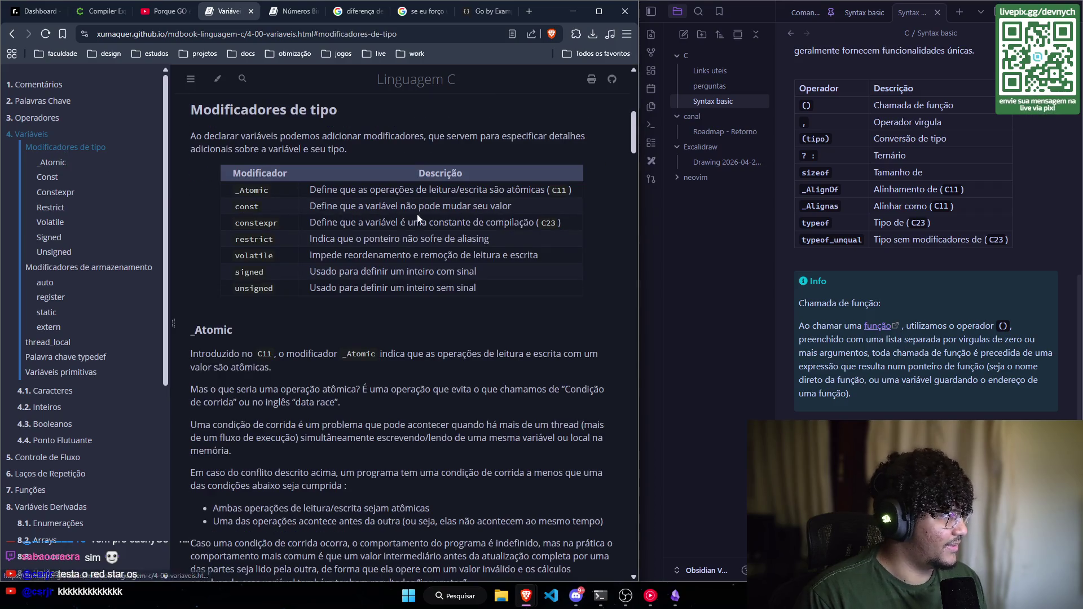
scroll(403, 217, "up", 8)
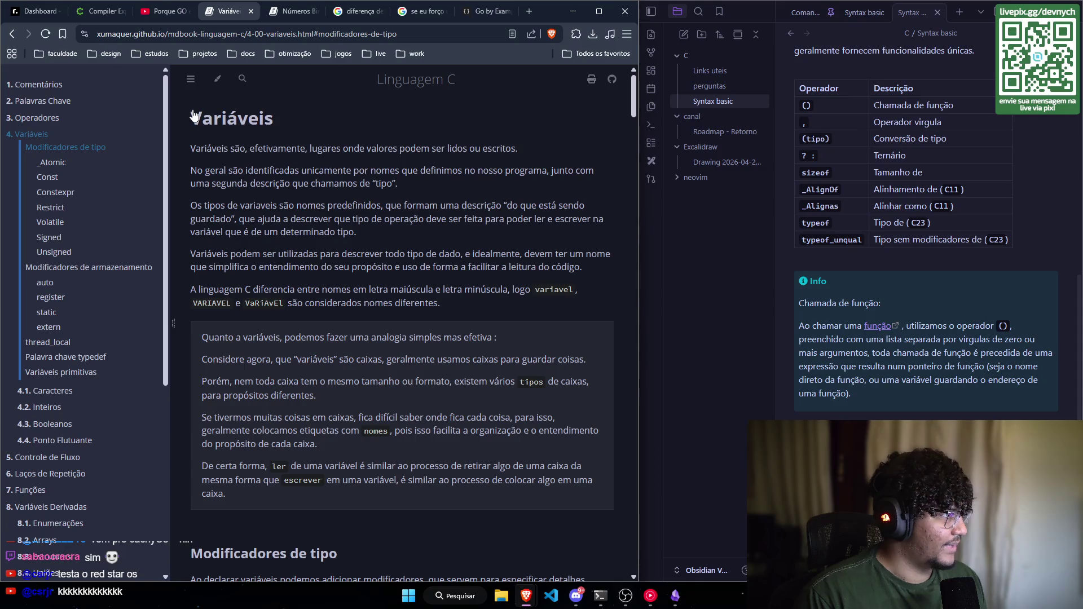
scroll(640, 120, "down", 10)
mouse_move(639, 163)
left_mouse_down()
mouse_move(601, 576)
mouse_move(609, 354)
mouse_move(572, 48)
left_mouse_up()
left_click_drag(387, 183, 377, 185)
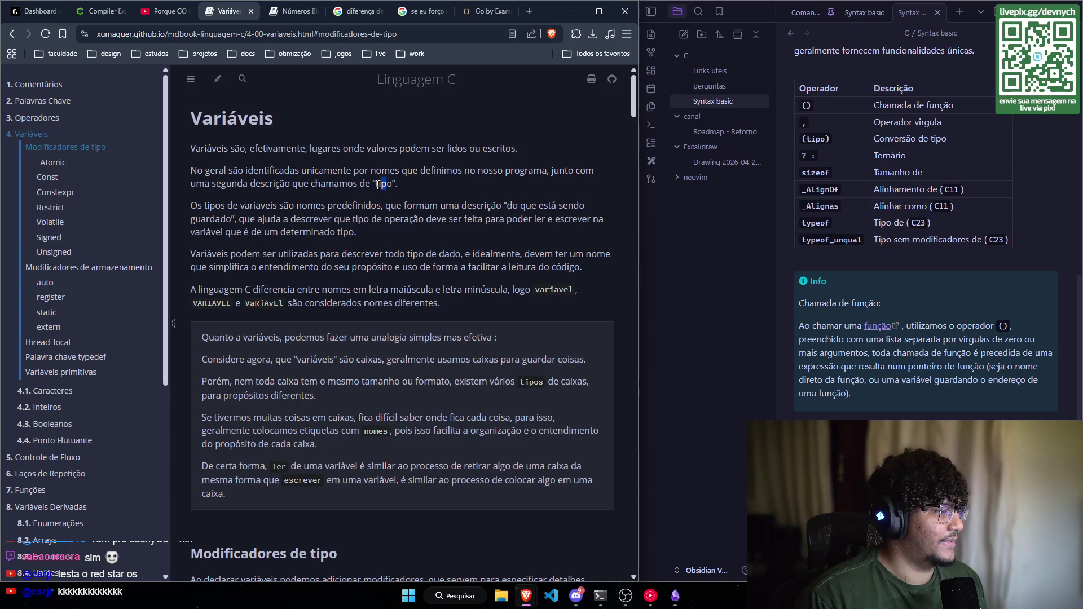
left_click(313, 176)
scroll(258, 133, "down", 2)
scroll(258, 133, "up", 2)
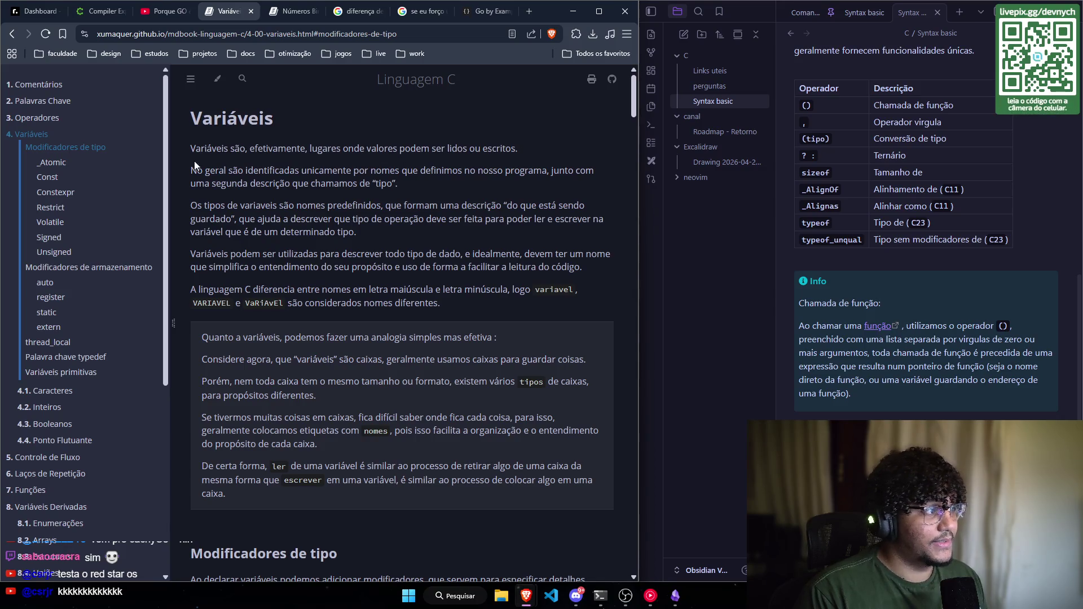
scroll(188, 150, "down", 1)
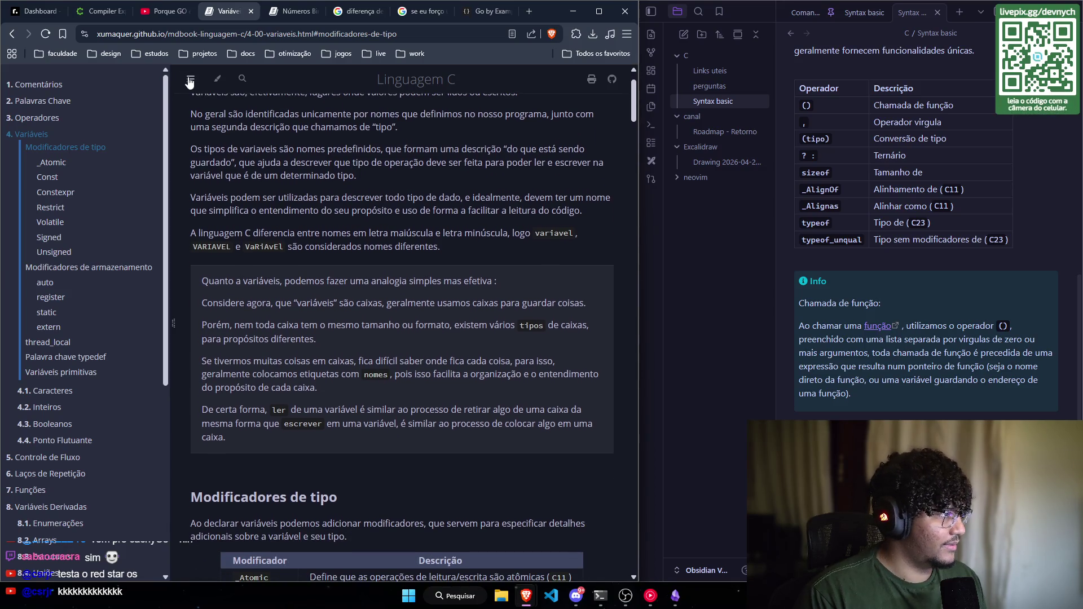
Step: Hide the chapter sidebar and scroll the Variáveis chapter down to the Modificadores de tipo table
left_click(190, 79)
scroll(316, 168, "up", 1)
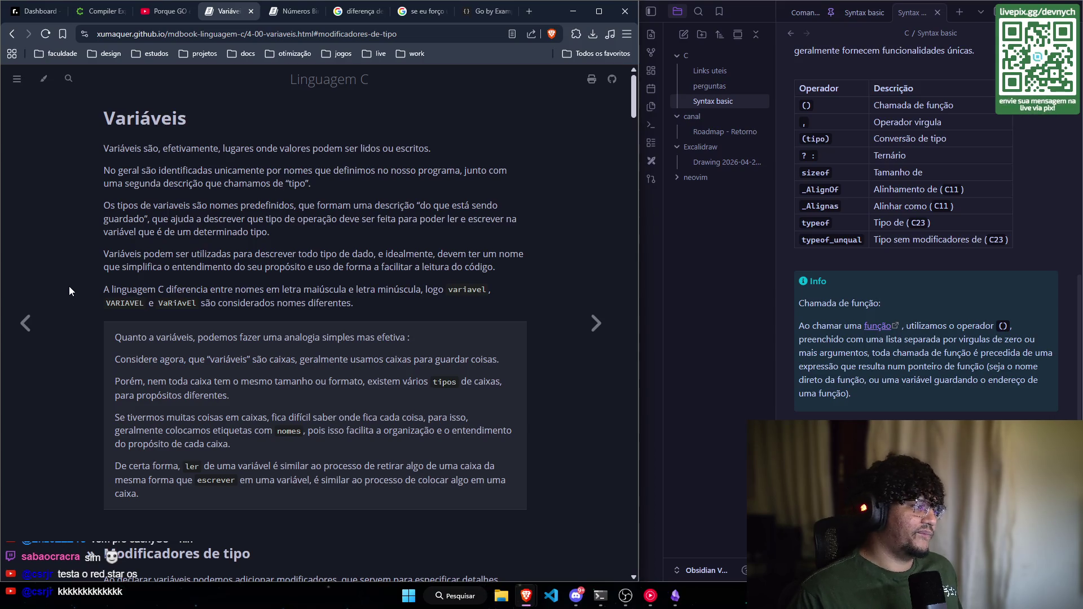
scroll(53, 320, "down", 3)
scroll(53, 320, "up", 1)
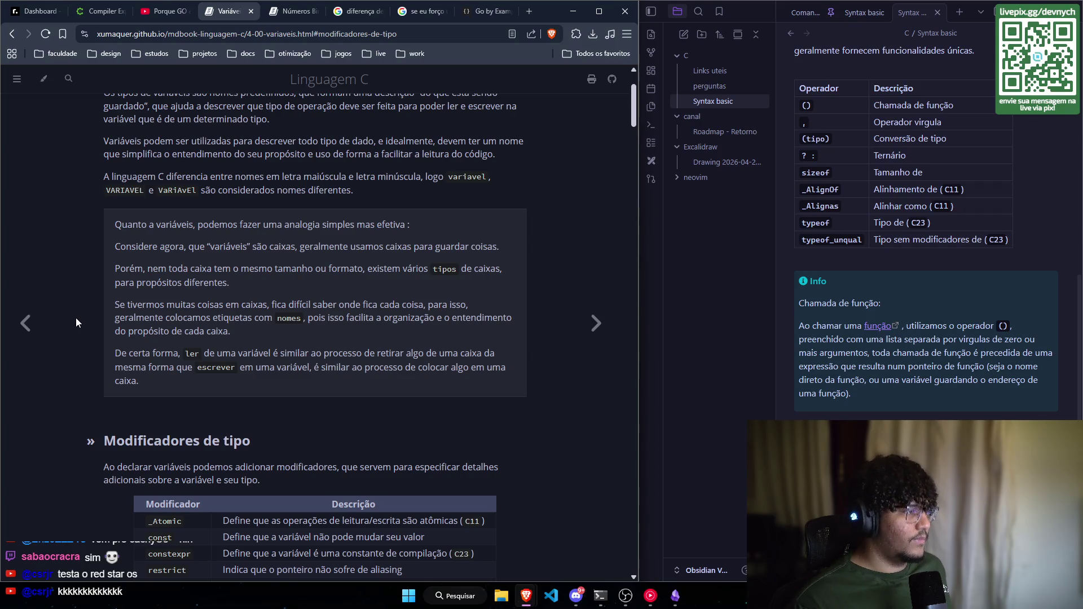
scroll(76, 317, "down", 1)
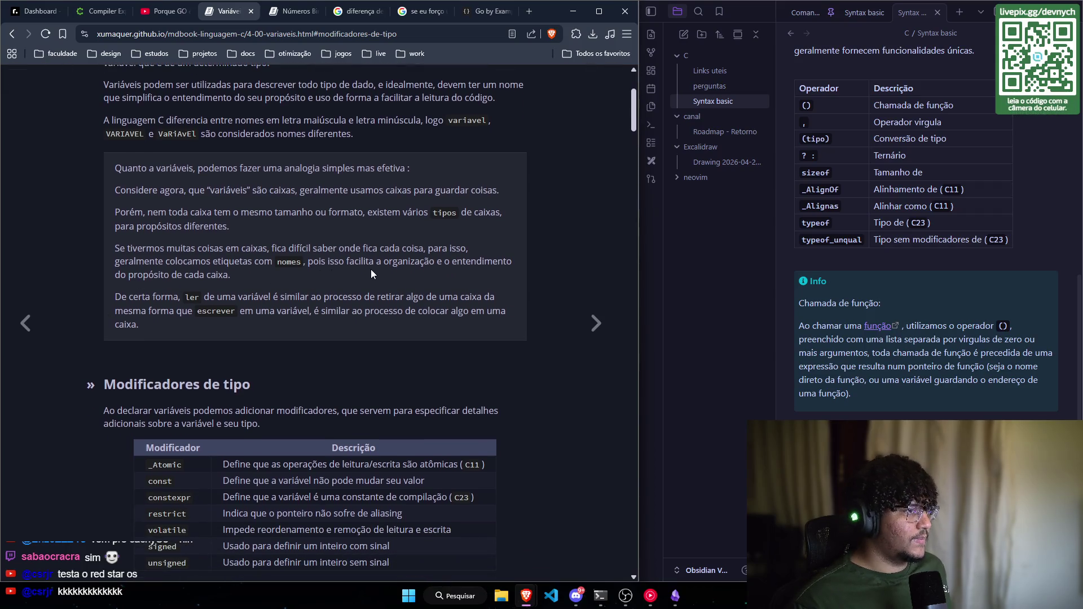
left_click_drag(289, 281, 117, 248)
left_click(99, 276)
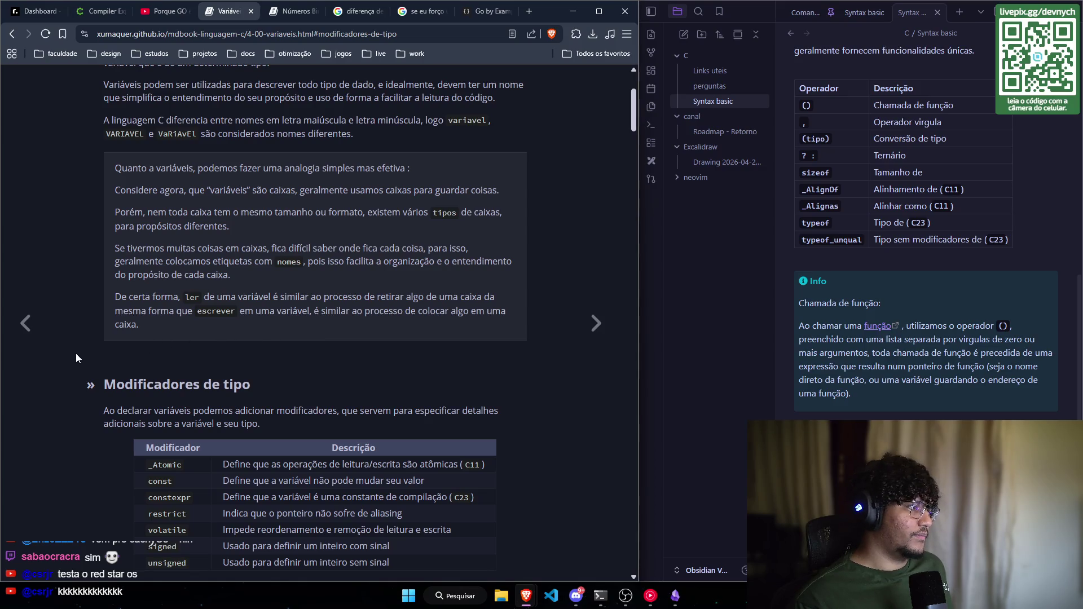
Step: Scroll below the Modificadores de tipo table, briefly selecting and clearing the blockquote
scroll(73, 354, "down", 1)
scroll(73, 354, "up", 1)
scroll(75, 354, "down", 1)
left_click_drag(178, 290, 99, 99)
left_click(93, 273)
Step: Scroll down to the _Atomic heading and its text on atomic operations and race conditions
scroll(94, 272, "down", 2)
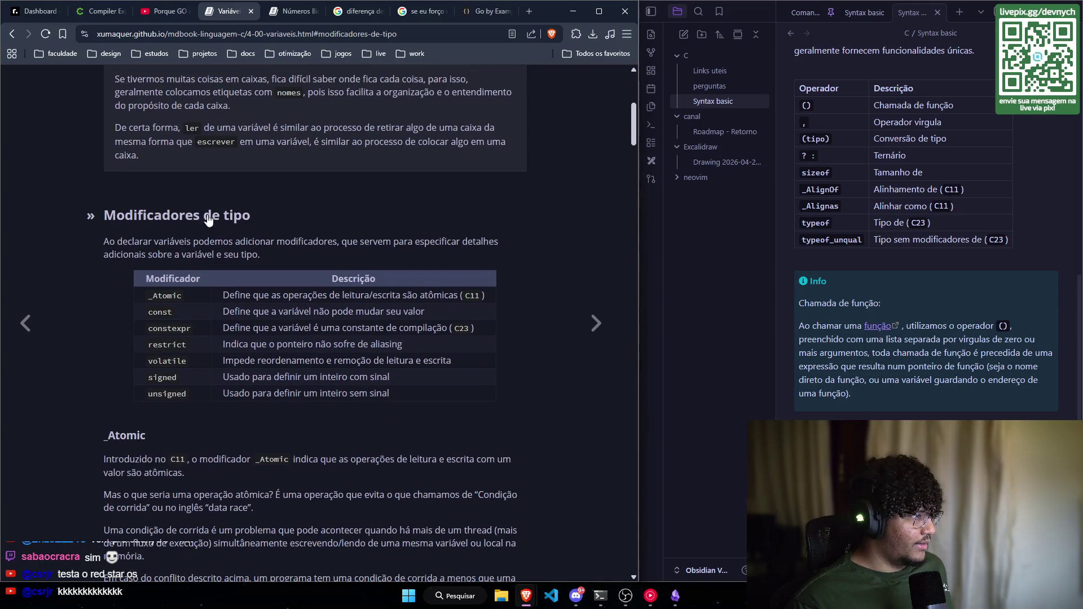
scroll(76, 236, "down", 1)
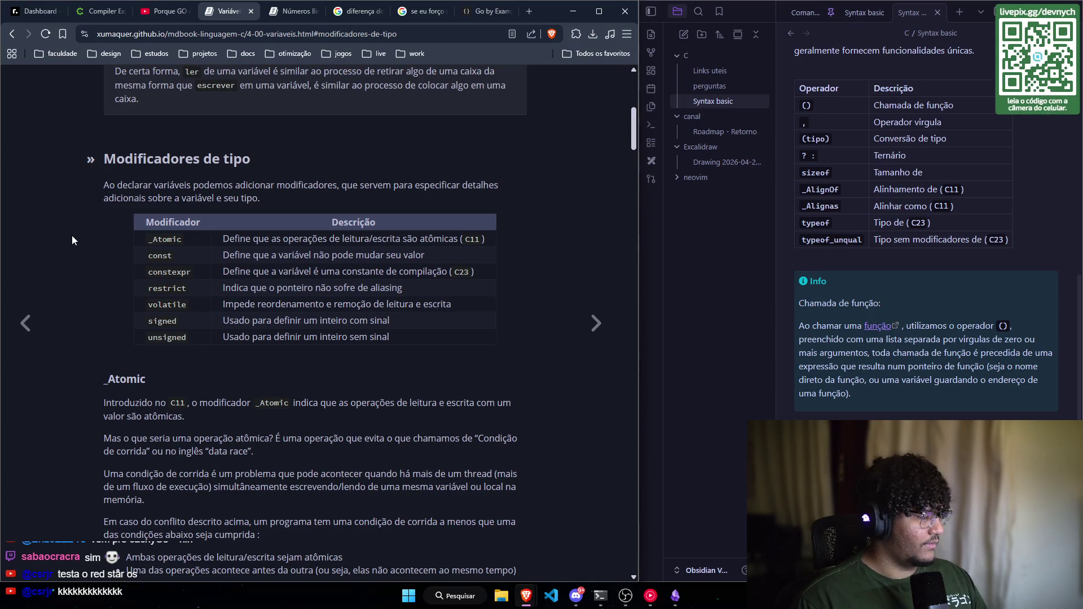
scroll(114, 226, "down", 1)
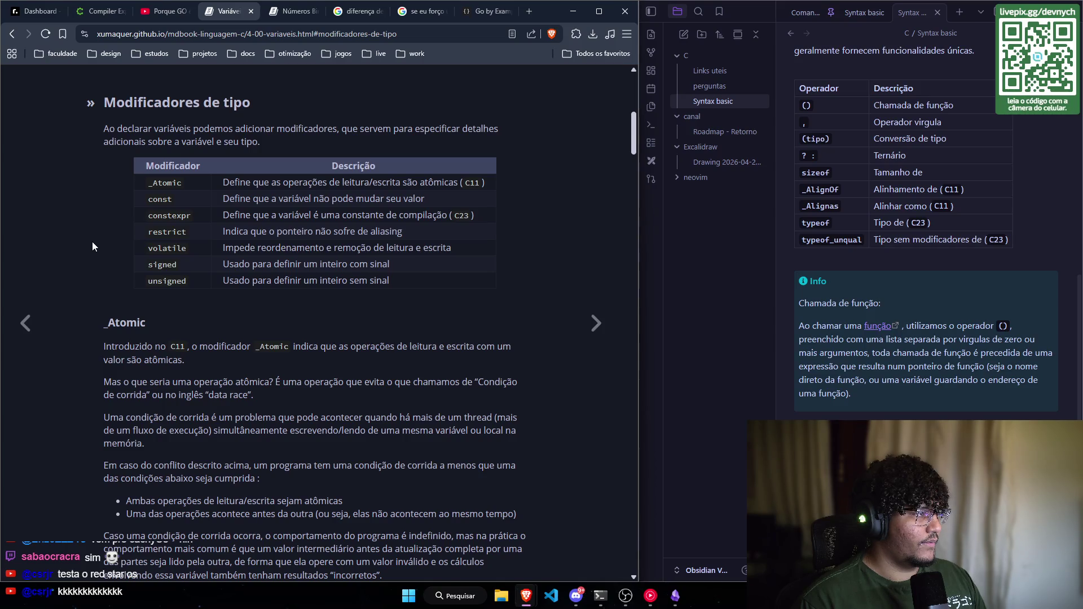
scroll(92, 247, "down", 1)
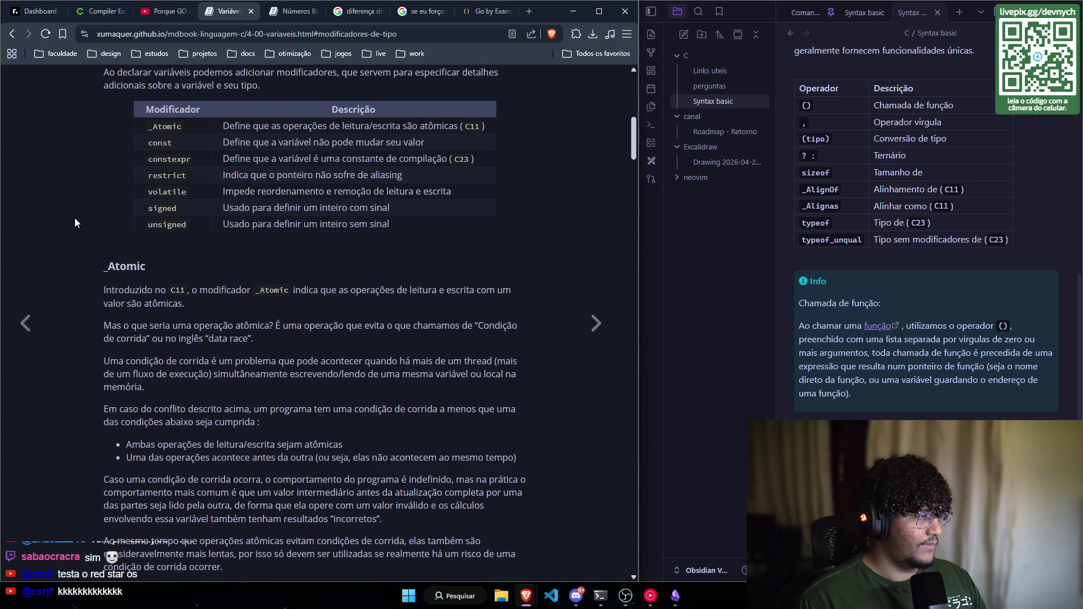
scroll(75, 218, "up", 1)
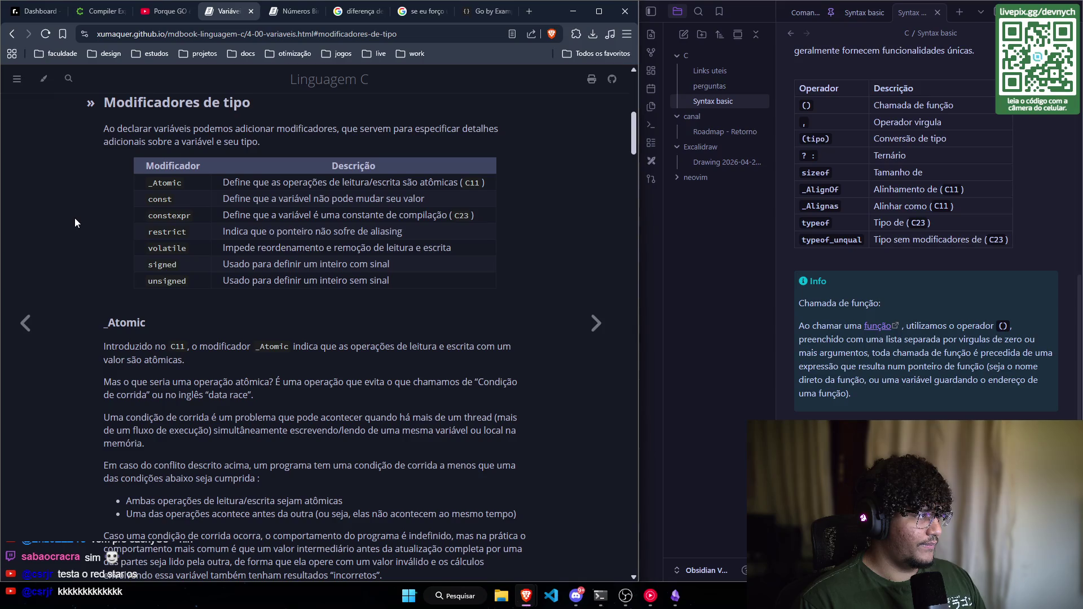
scroll(75, 219, "up", 1)
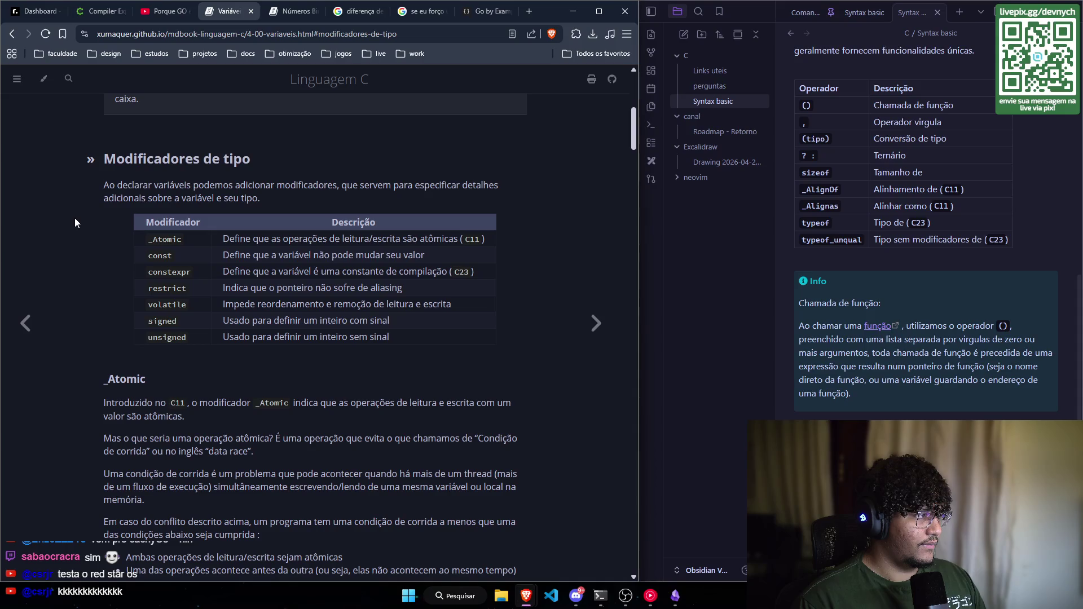
scroll(75, 218, "down", 1)
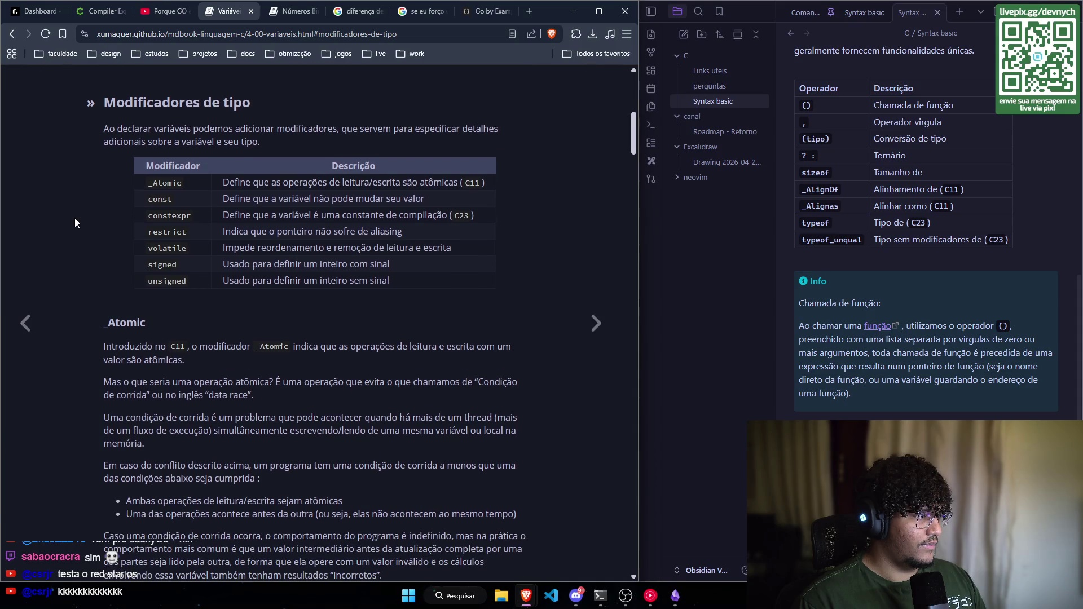
scroll(75, 219, "down", 1)
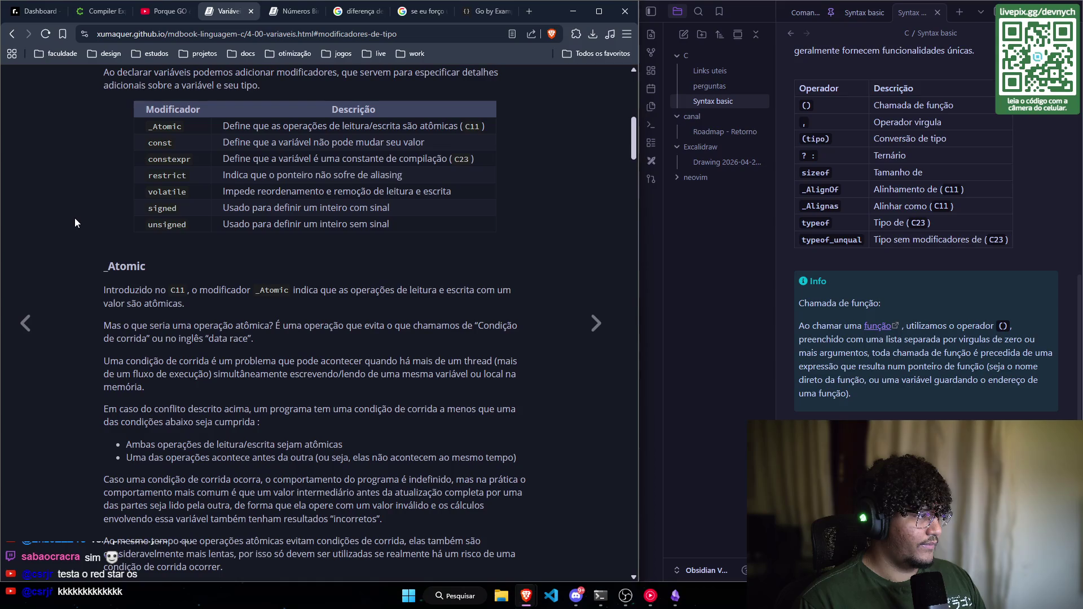
scroll(75, 218, "down", 1)
scroll(74, 218, "down", 1)
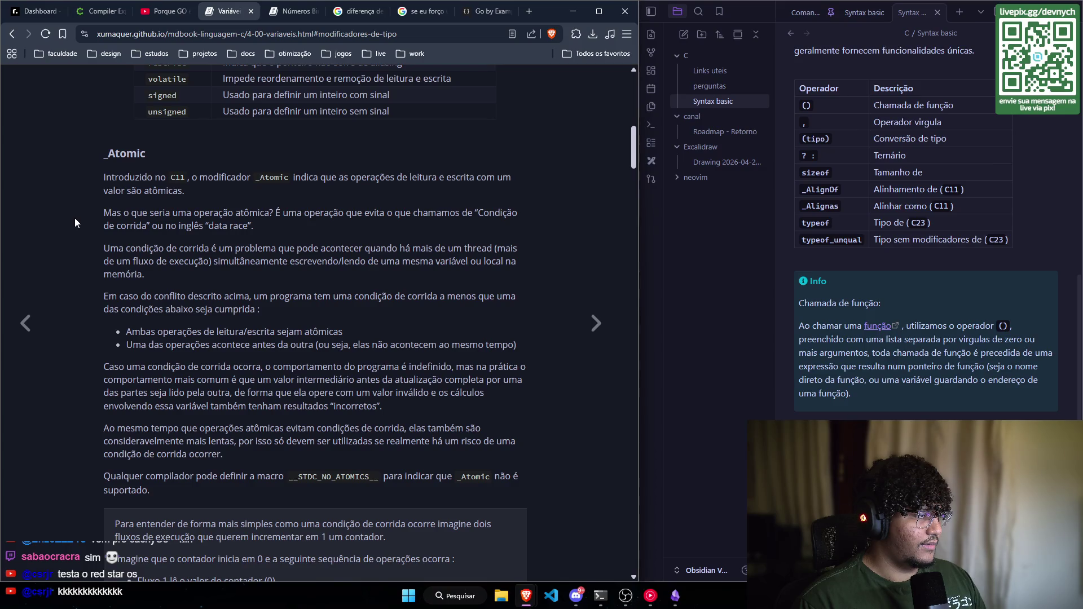
Step: Scroll to the race-condition example and select the 'Uma condição de corrida…' paragraph
scroll(74, 218, "down", 1)
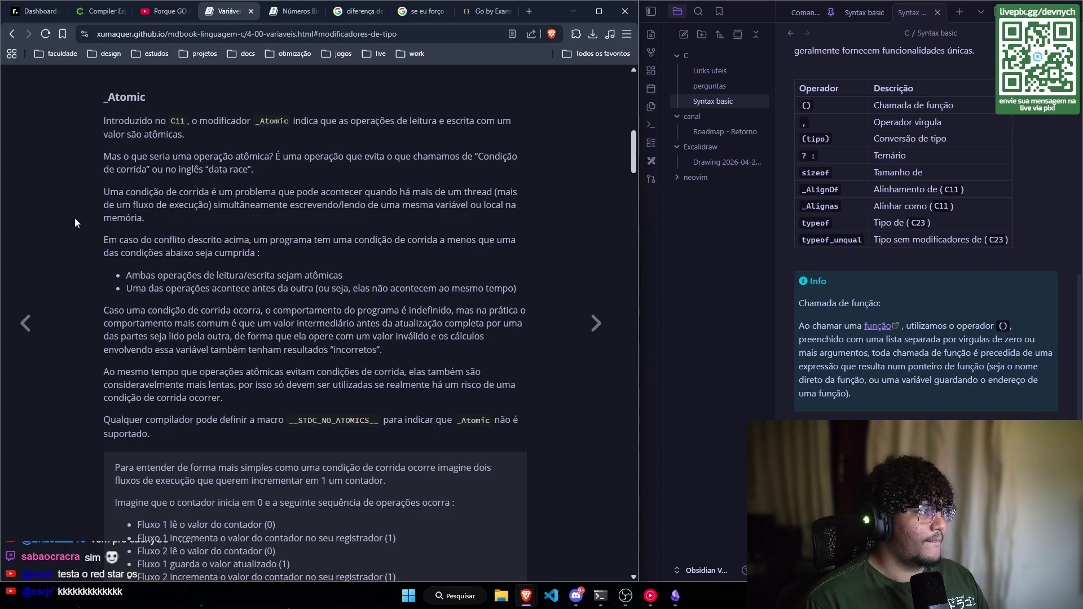
scroll(74, 218, "down", 1)
scroll(75, 217, "up", 1)
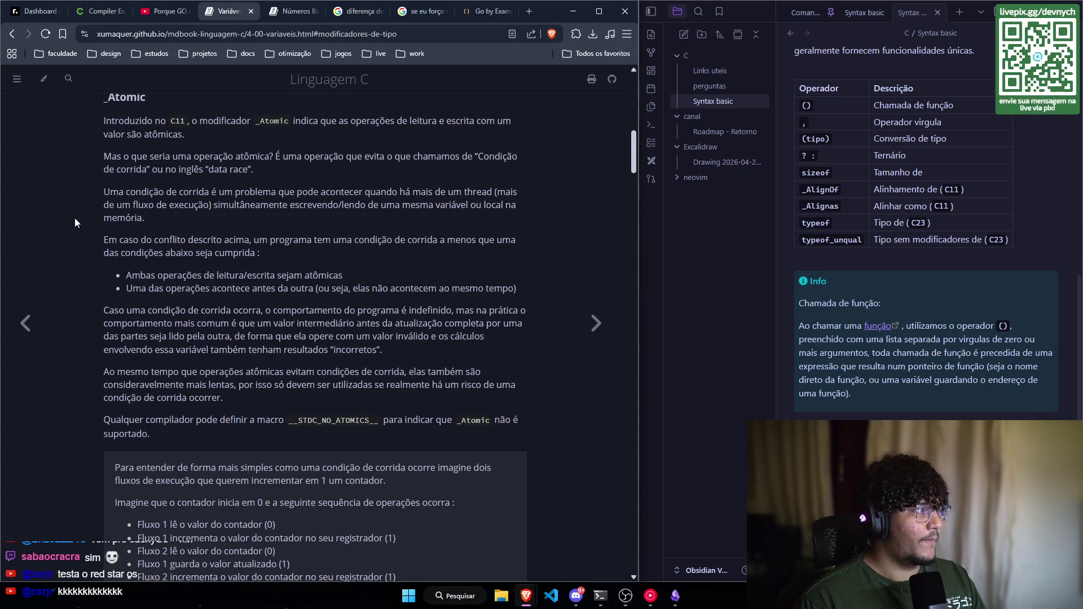
scroll(74, 219, "down", 1)
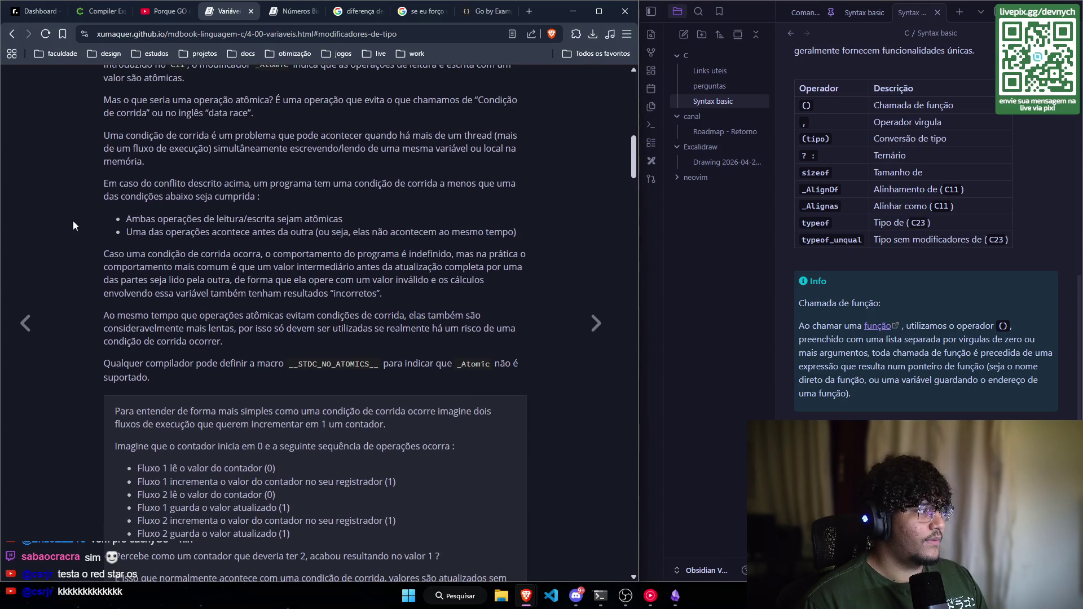
triple_click(156, 166)
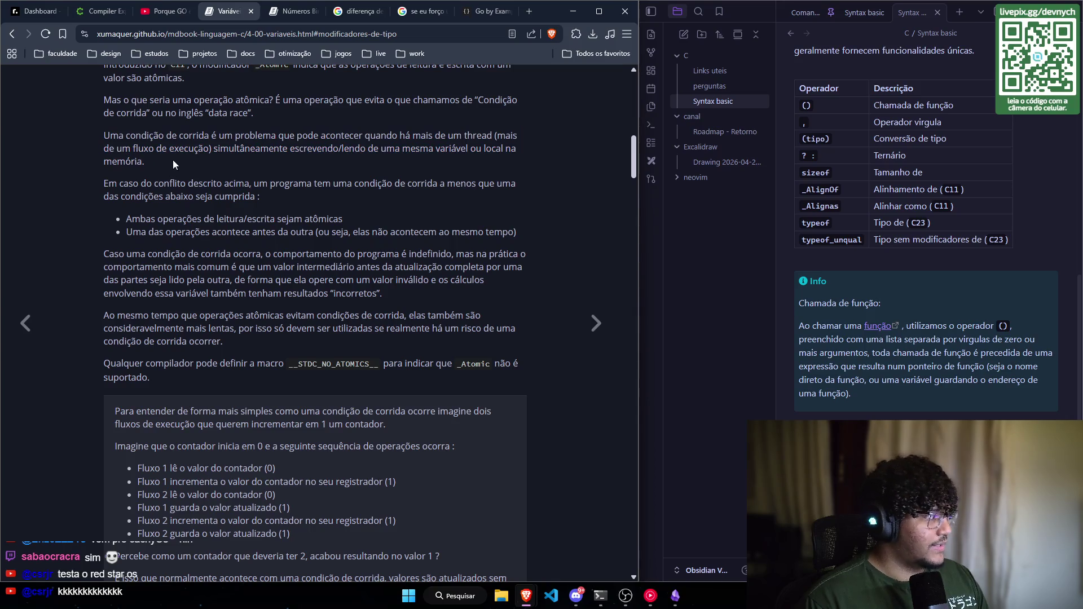